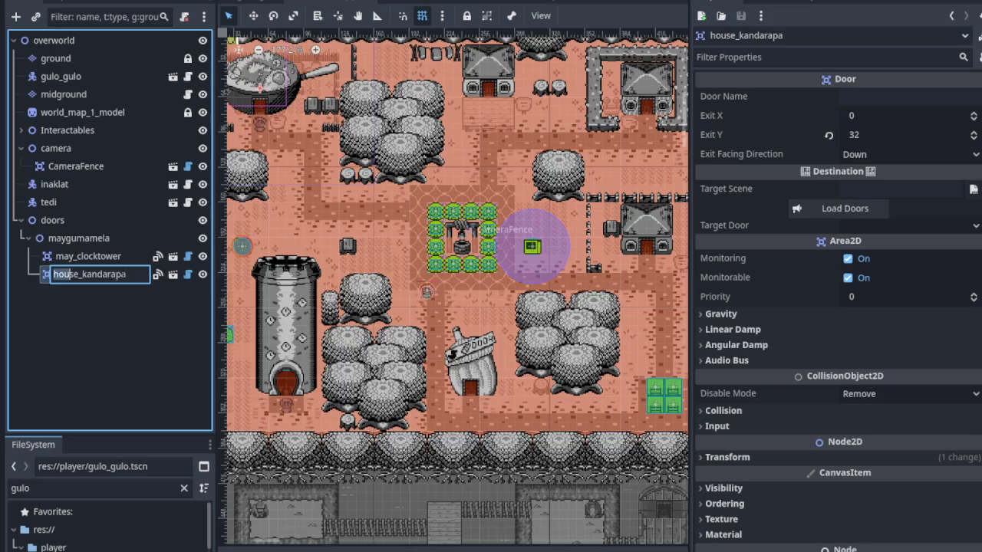
- Rename the house_kandarapa door node under maygumamela to may_kandarapa and save the overworld scene
{"action": "type", "text": "may_"}
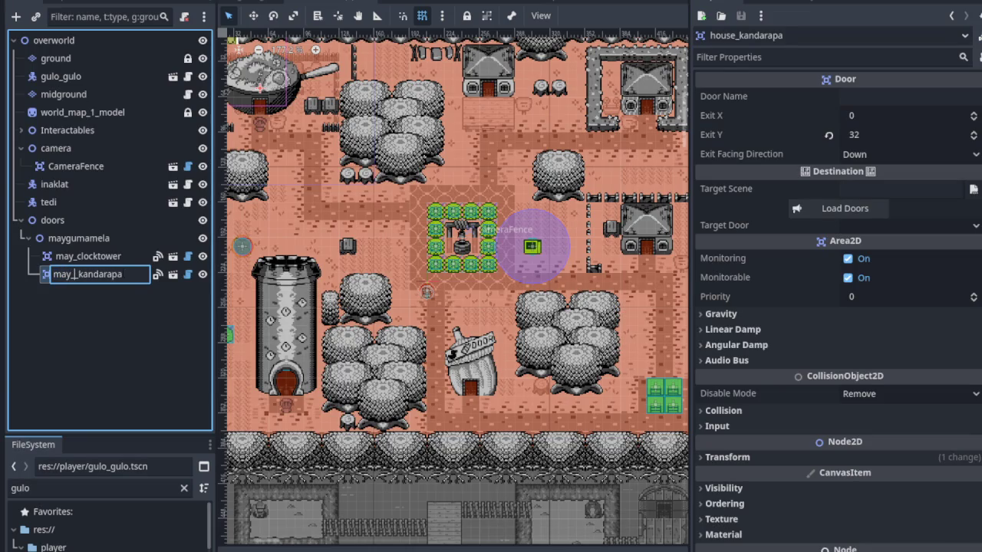
{"action": "key", "text": "Return"}
{"action": "double_click", "coordinate": [97, 276]}
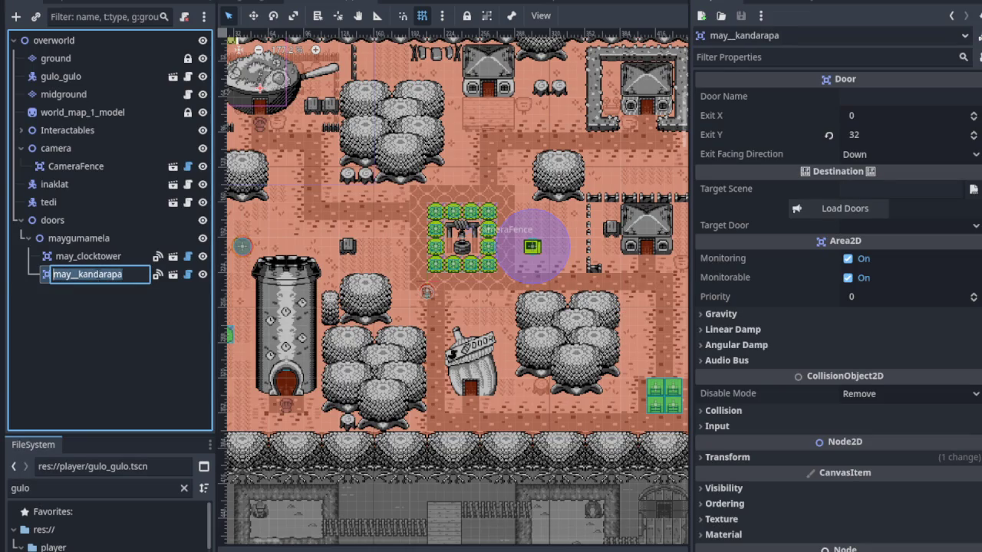
{"action": "left_click", "coordinate": [69, 274]}
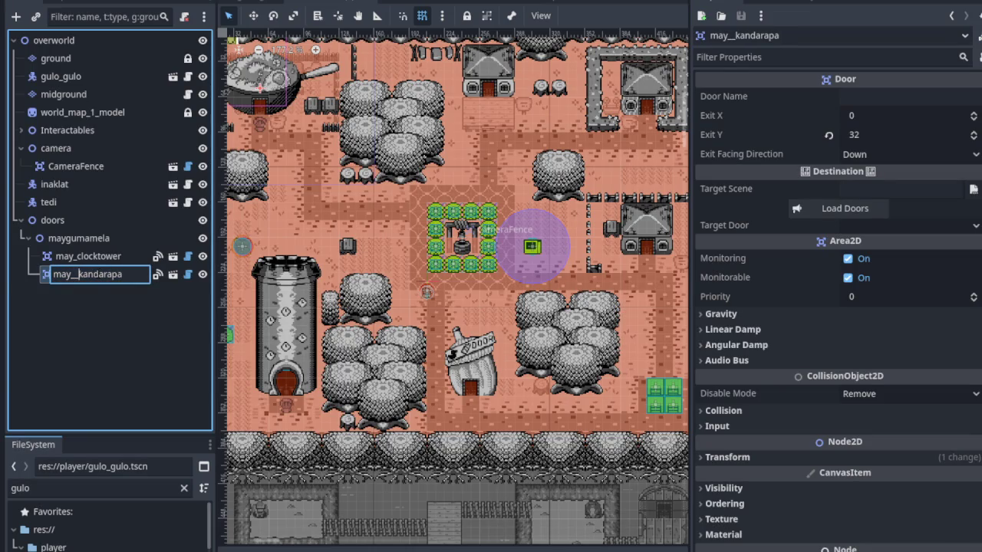
{"action": "key", "text": "Return"}
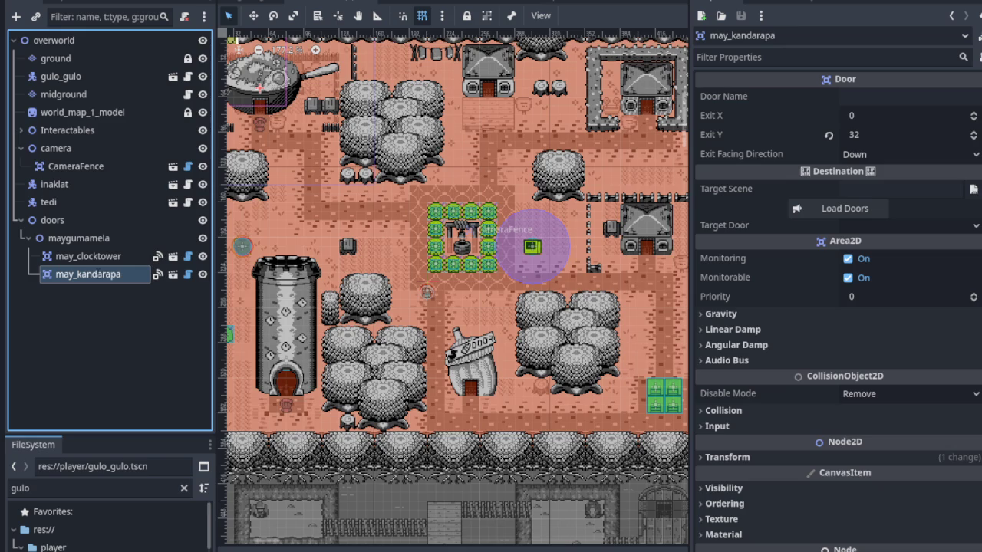
{"action": "key", "text": "ctrl+s"}
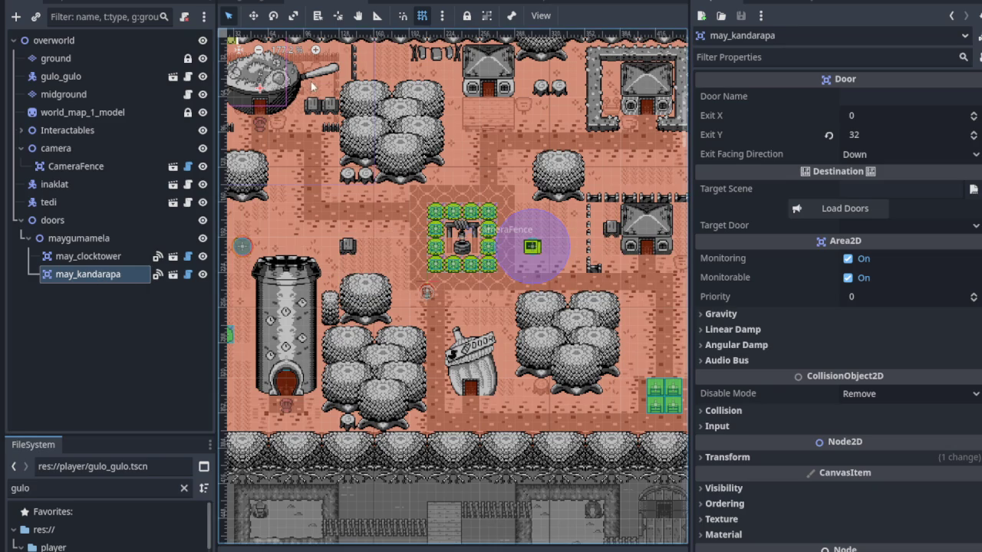
{"action": "left_click", "coordinate": [500, 3]}
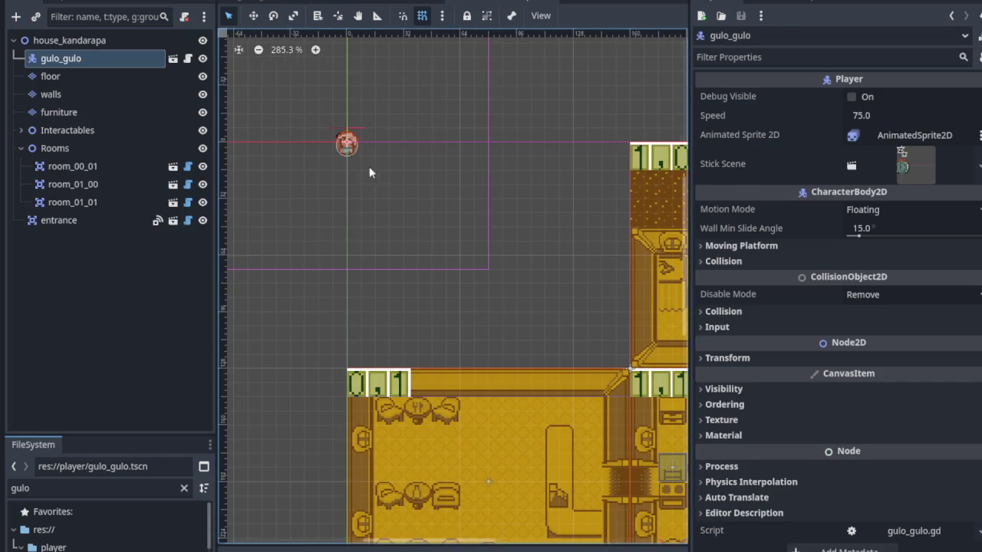
{"action": "scroll", "coordinate": [310, 130], "scroll_direction": "up", "scroll_amount": 5}
{"action": "scroll", "coordinate": [332, 174], "scroll_direction": "up", "scroll_amount": 1}
{"action": "left_click_drag", "start_coordinate": [366, 242], "coordinate": [298, 181]}
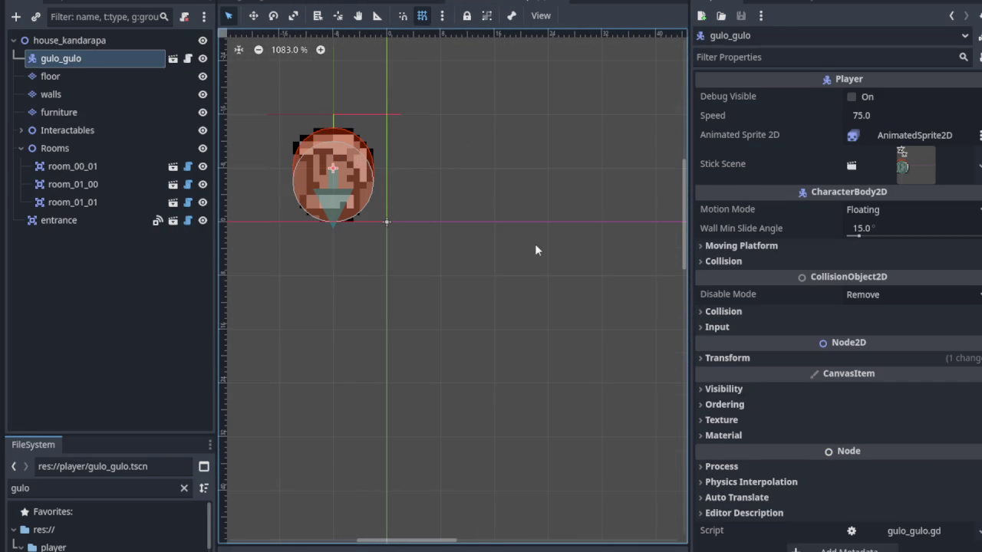
{"action": "scroll", "coordinate": [535, 244], "scroll_direction": "down", "scroll_amount": 10}
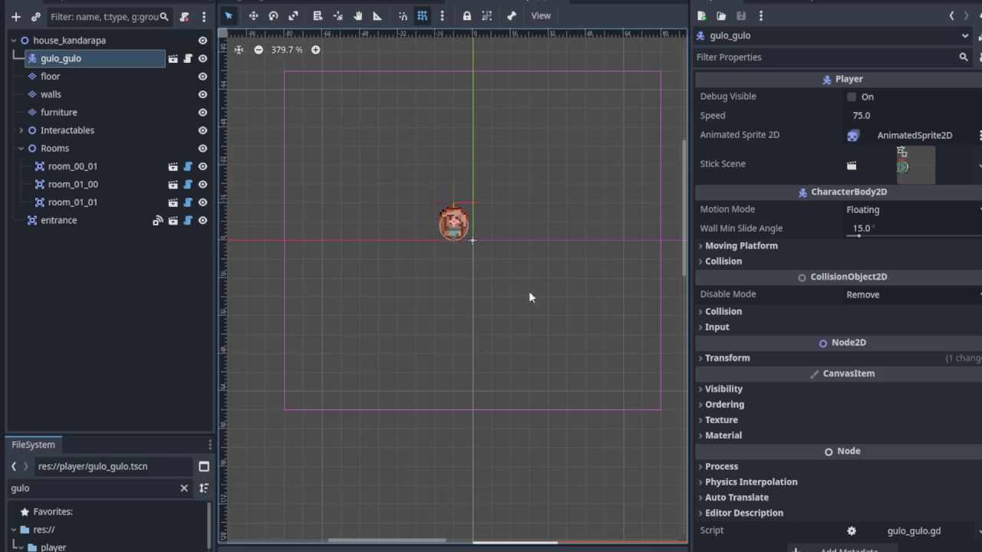
{"action": "scroll", "coordinate": [530, 281], "scroll_direction": "down", "scroll_amount": 4}
{"action": "key", "text": "ctrl+s"}
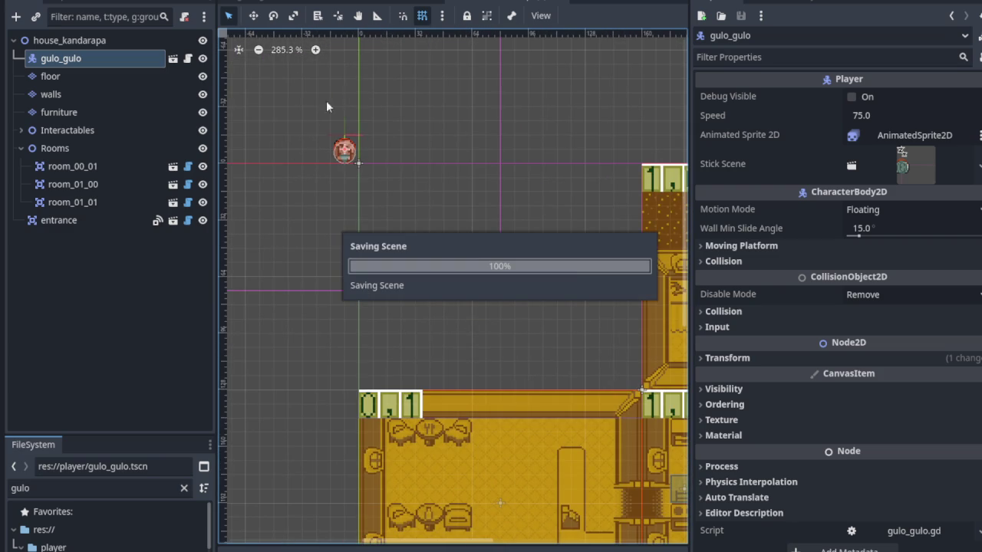
- Return to the overworld scene, bring the whole map into view, and run the game
{"action": "left_click", "coordinate": [414, 1]}
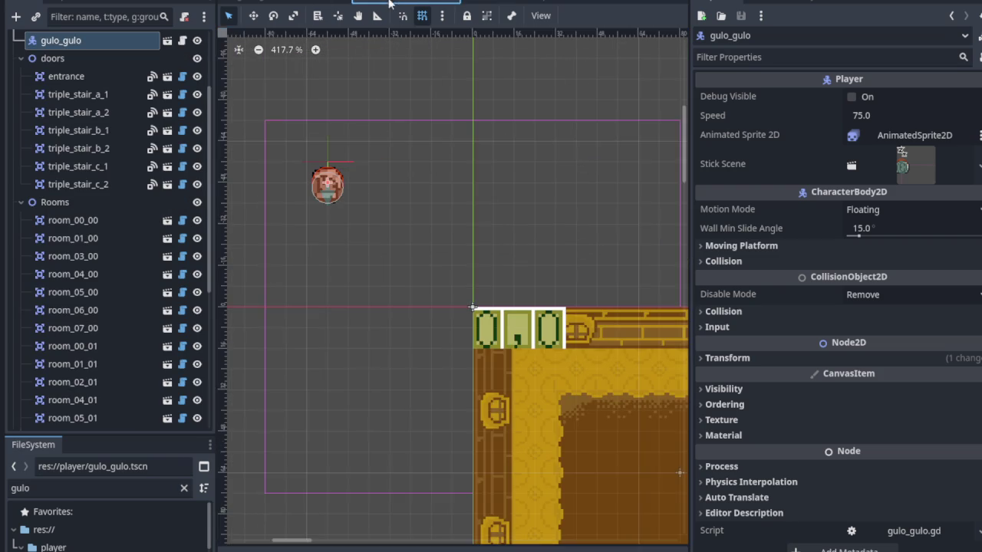
{"action": "scroll", "coordinate": [452, 222], "scroll_direction": "down", "scroll_amount": 7}
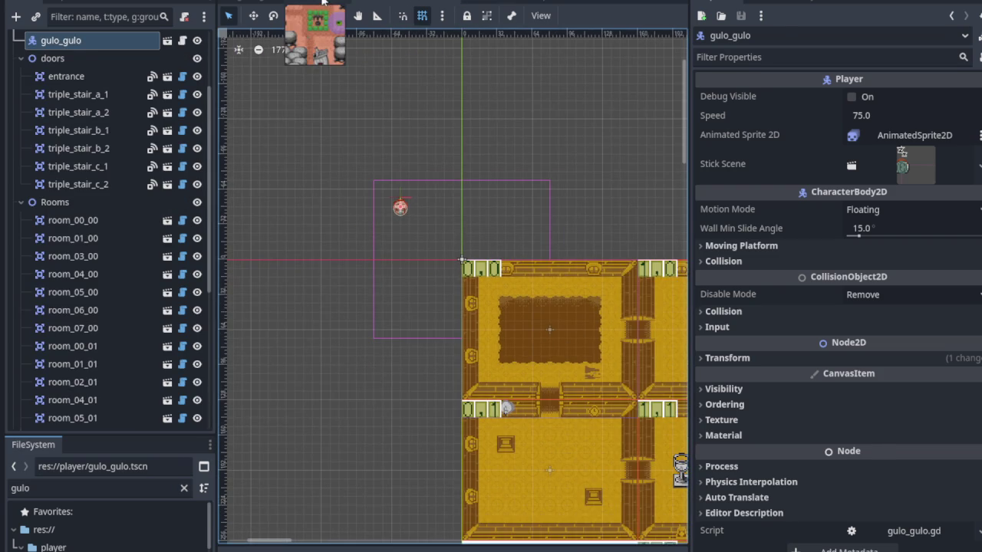
{"action": "left_click", "coordinate": [316, 3]}
{"action": "left_click_drag", "start_coordinate": [317, 145], "coordinate": [410, 244]}
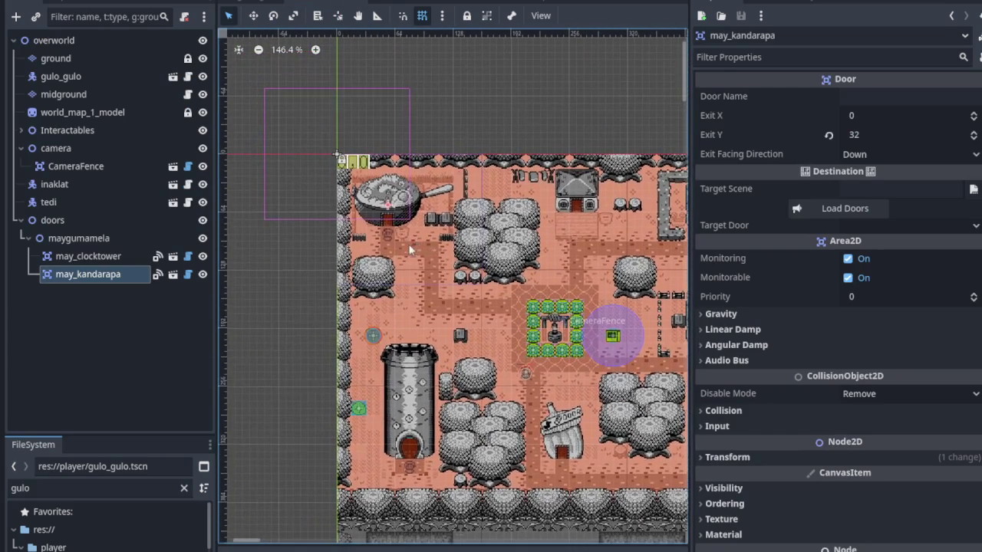
{"action": "scroll", "coordinate": [571, 343], "scroll_direction": "up", "scroll_amount": 2}
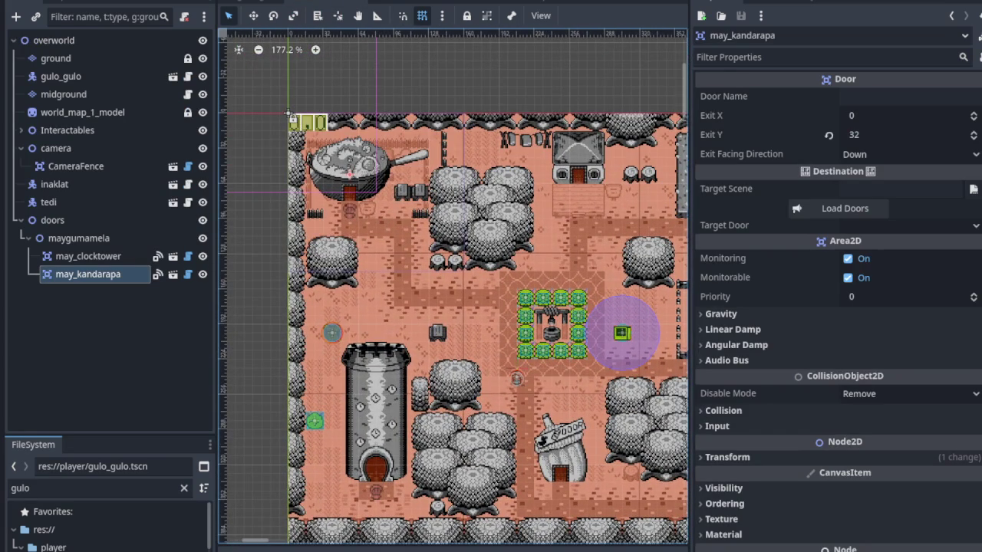
{"action": "left_click", "coordinate": [827, 1]}
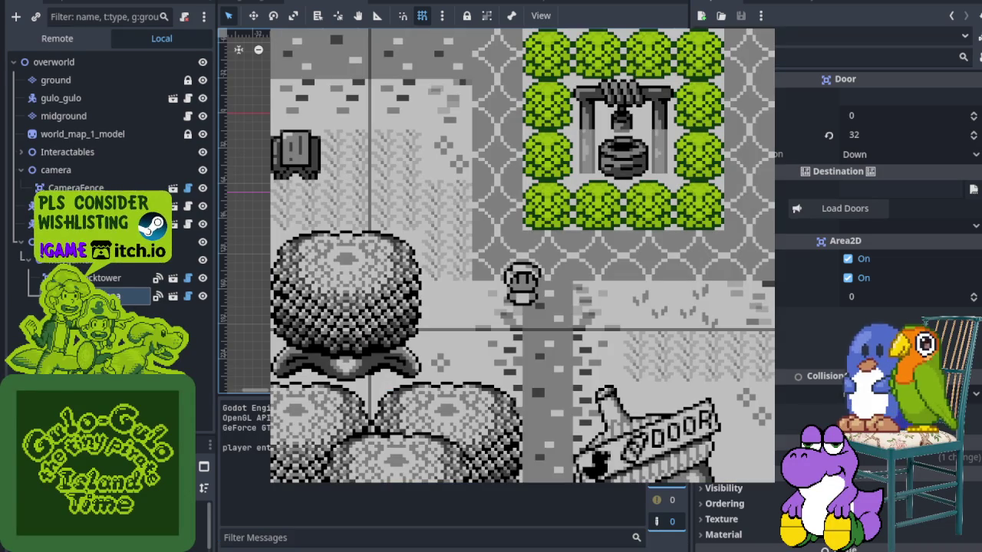
- Walk the player up and left into the pan house door, then stop the game
{"action": "key", "text": "Up"}
{"action": "key", "text": "Left"}
{"action": "key", "text": "Up"}
{"action": "key", "text": "Left"}
{"action": "key", "text": "Up"}
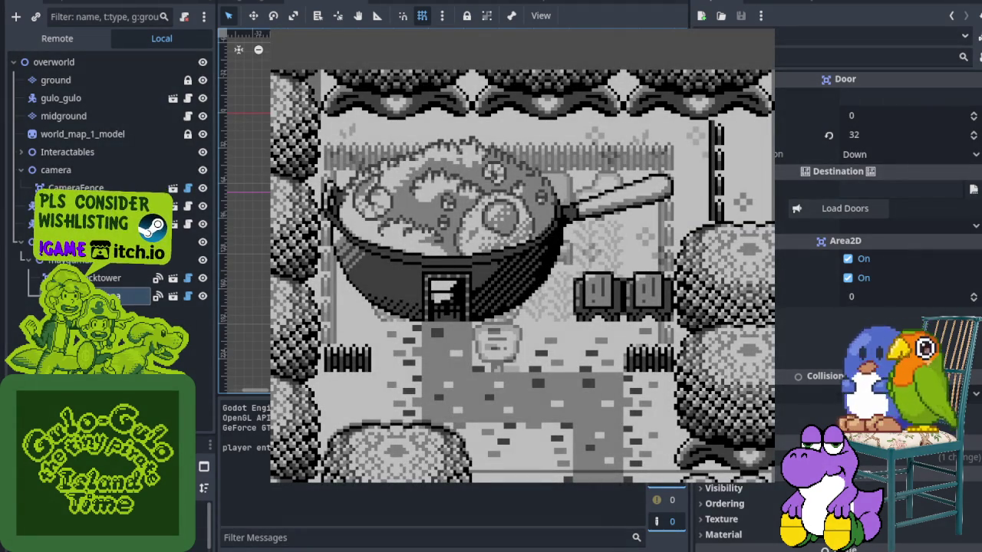
{"action": "key", "text": "F8"}
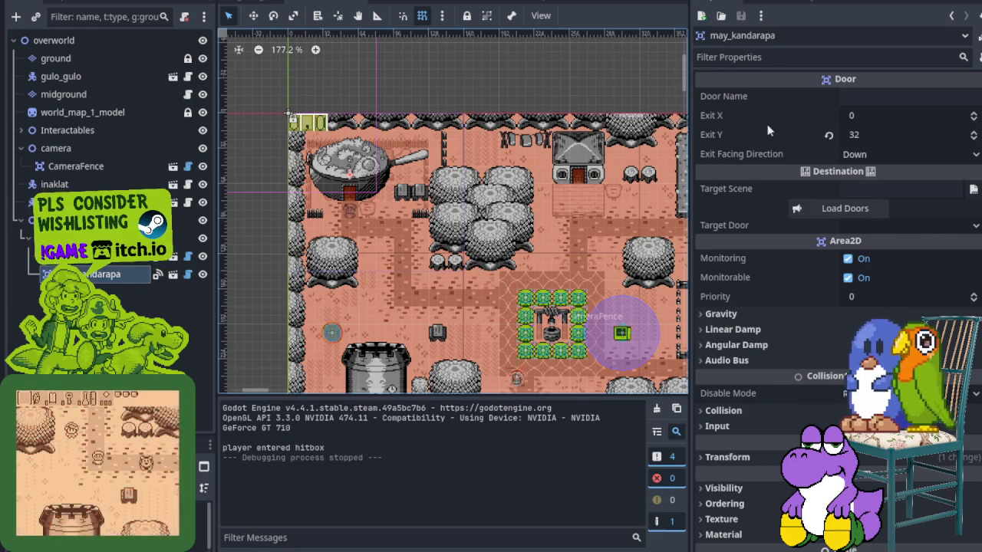
- Zoom in on the pan house door and check its Door Name field
{"action": "scroll", "coordinate": [341, 201], "scroll_direction": "up", "scroll_amount": 4}
{"action": "scroll", "coordinate": [341, 201], "scroll_direction": "up", "scroll_amount": 2}
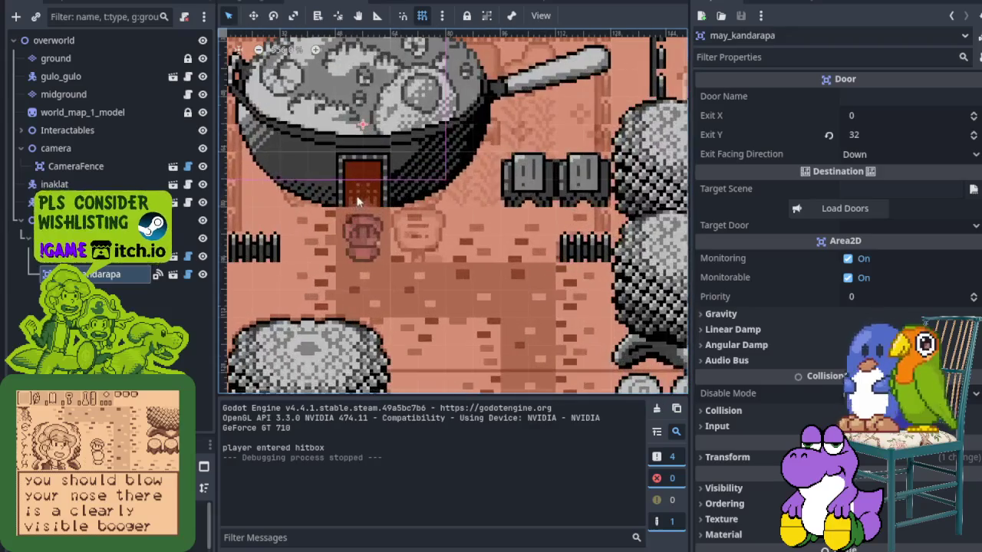
{"action": "scroll", "coordinate": [364, 247], "scroll_direction": "up", "scroll_amount": 2}
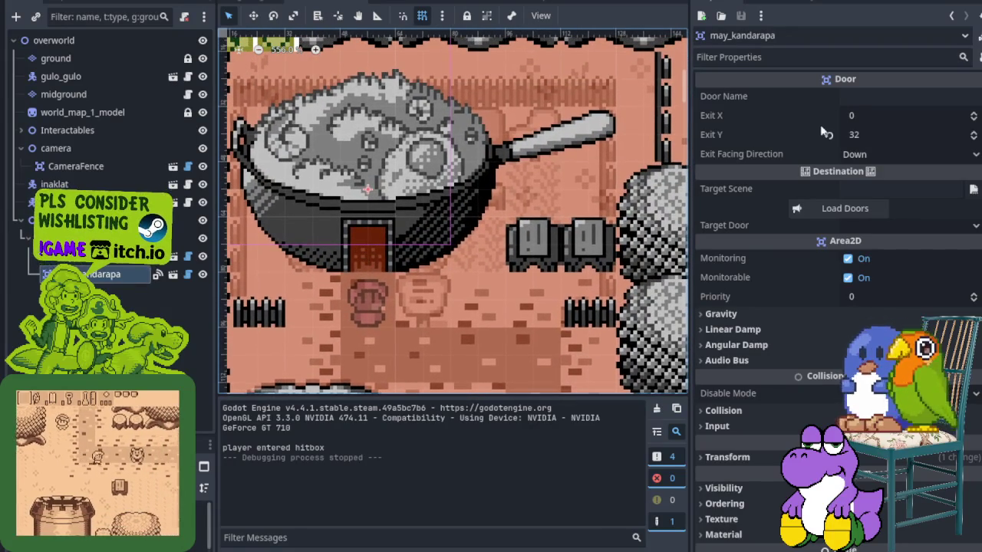
{"action": "left_click", "coordinate": [860, 97]}
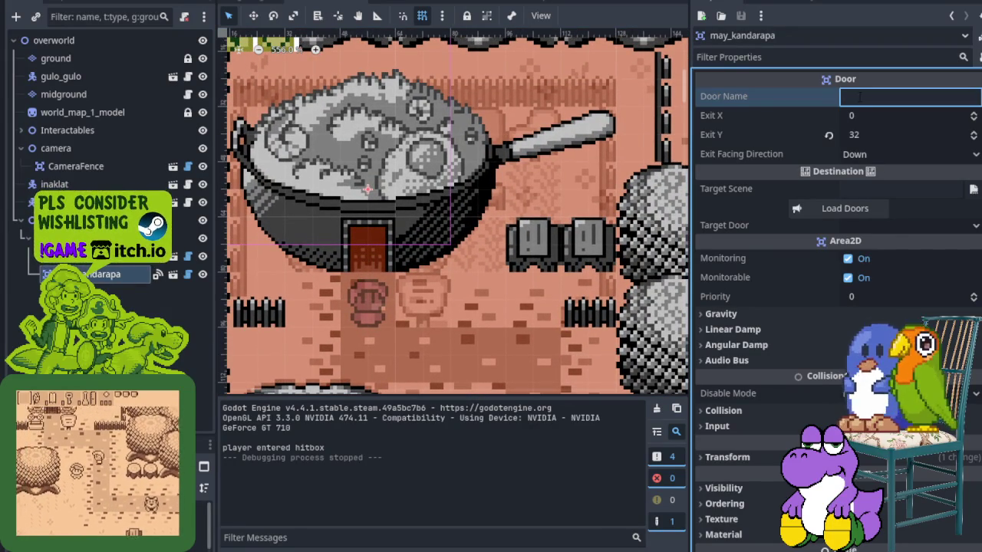
- In the clockorocktower scene, inspect the Rooms and entrance door settings, then return to house_kandarapa
{"action": "left_click", "coordinate": [407, 1]}
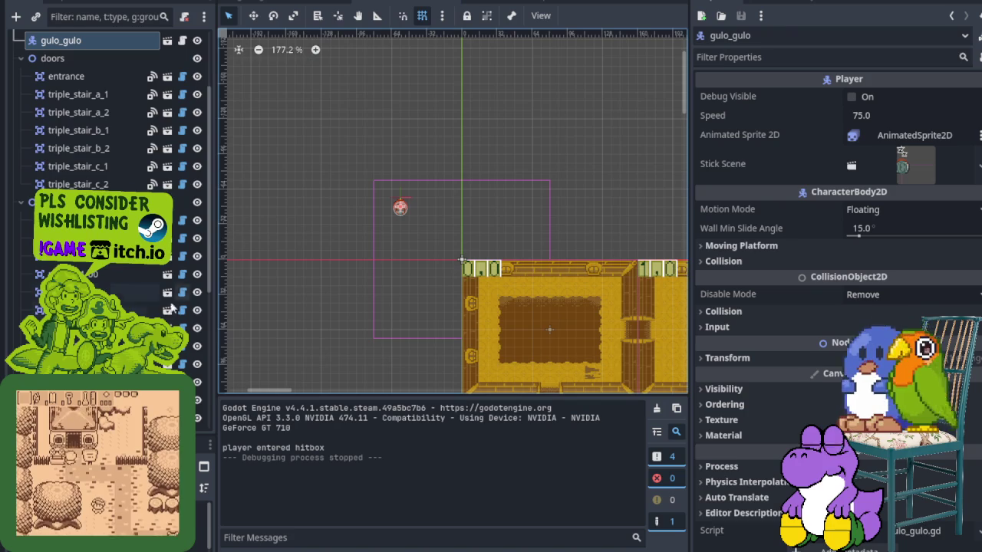
{"action": "left_click", "coordinate": [198, 220]}
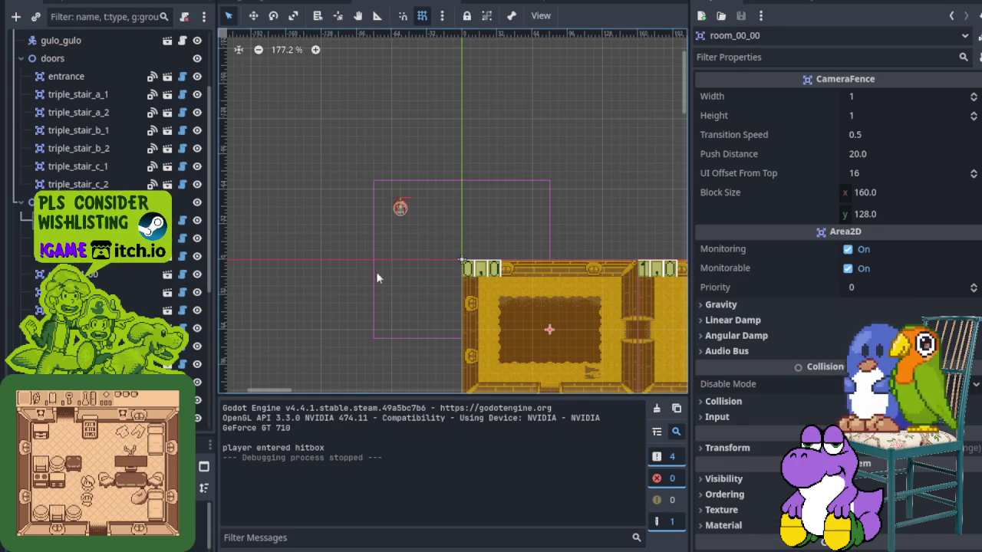
{"action": "scroll", "coordinate": [366, 272], "scroll_direction": "down", "scroll_amount": 3}
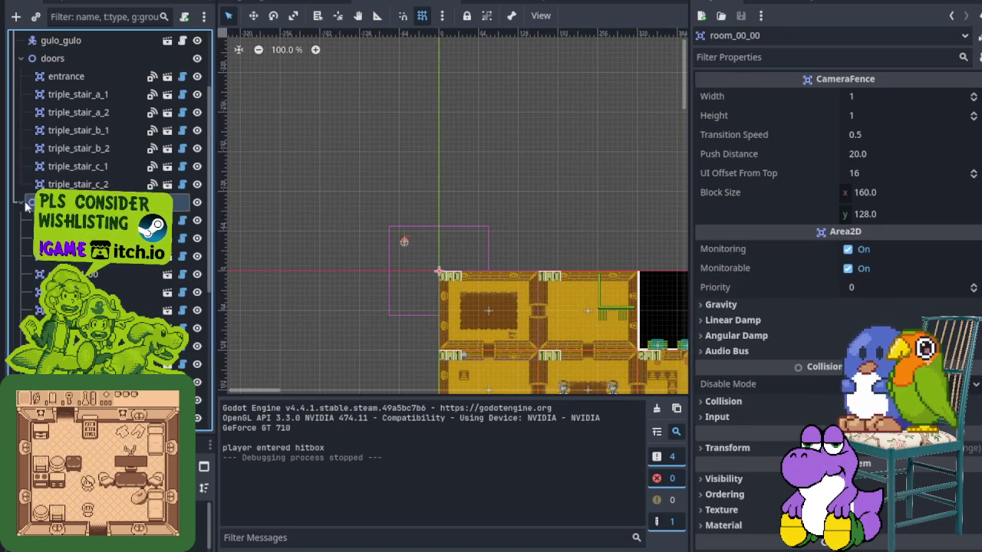
{"action": "left_click", "coordinate": [46, 202]}
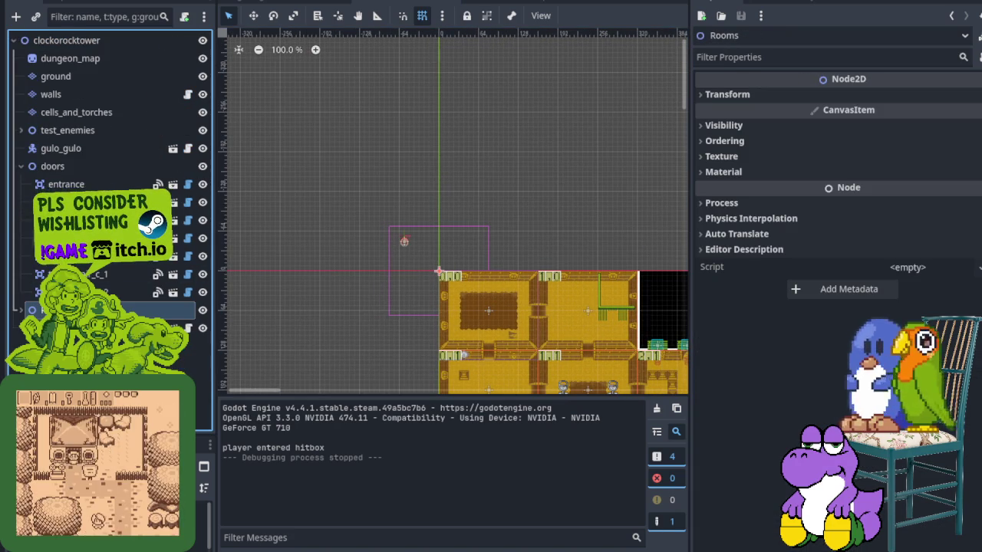
{"action": "left_click", "coordinate": [66, 184]}
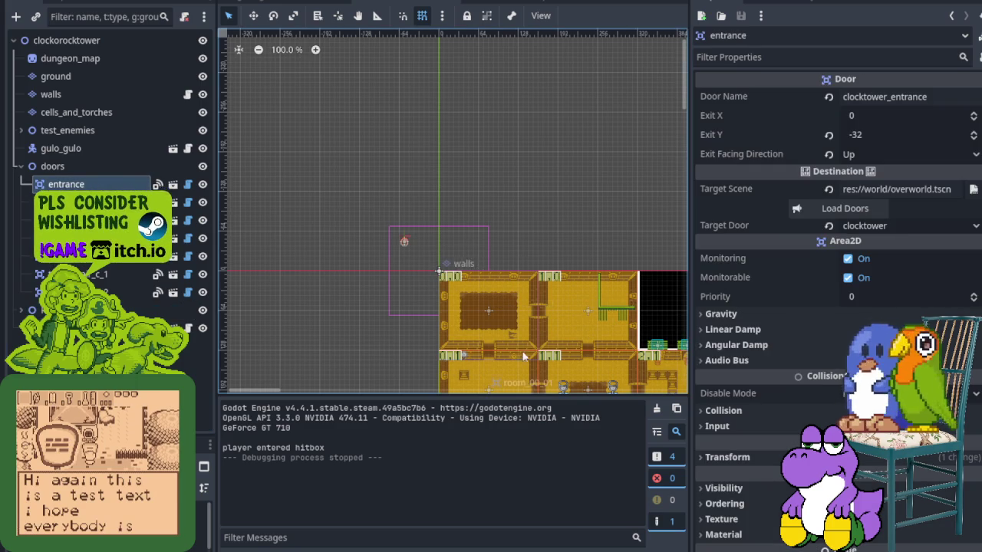
{"action": "scroll", "coordinate": [441, 322], "scroll_direction": "down", "scroll_amount": 5}
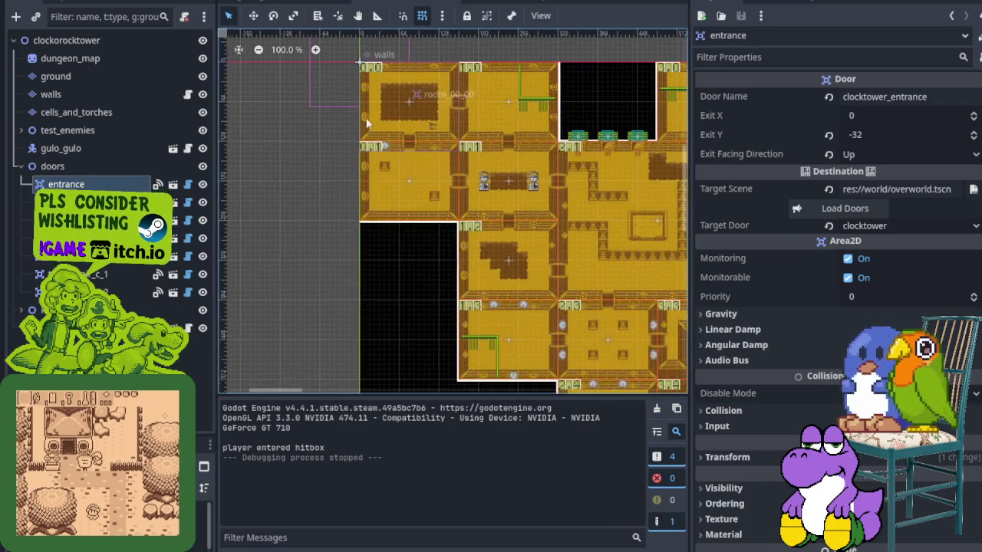
{"action": "scroll", "coordinate": [439, 276], "scroll_direction": "right", "scroll_amount": 3}
{"action": "left_click", "coordinate": [503, 5]}
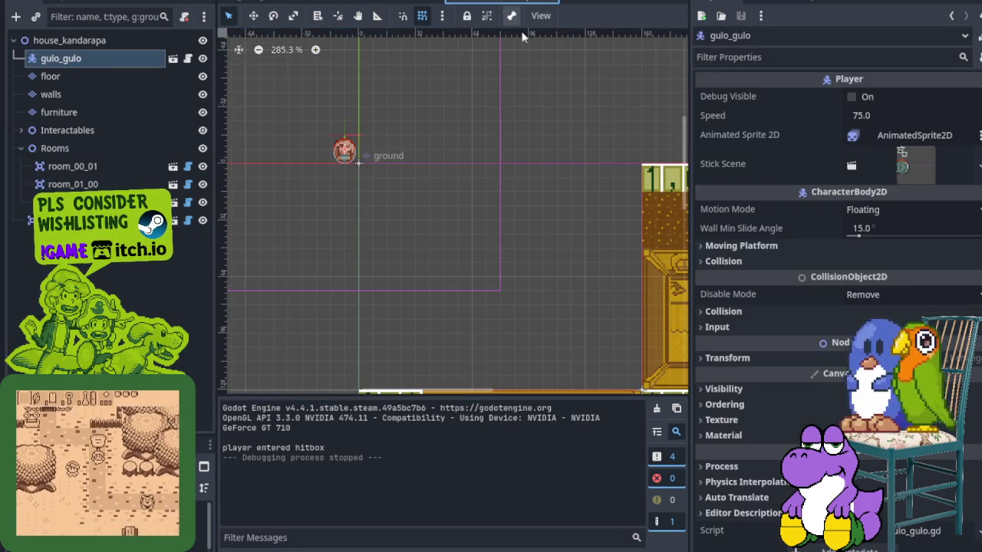
- In the overworld, set the may_kandarapa door's Door Name to house_kandarapa, then view house_kandarapa
{"action": "left_click", "coordinate": [323, 2]}
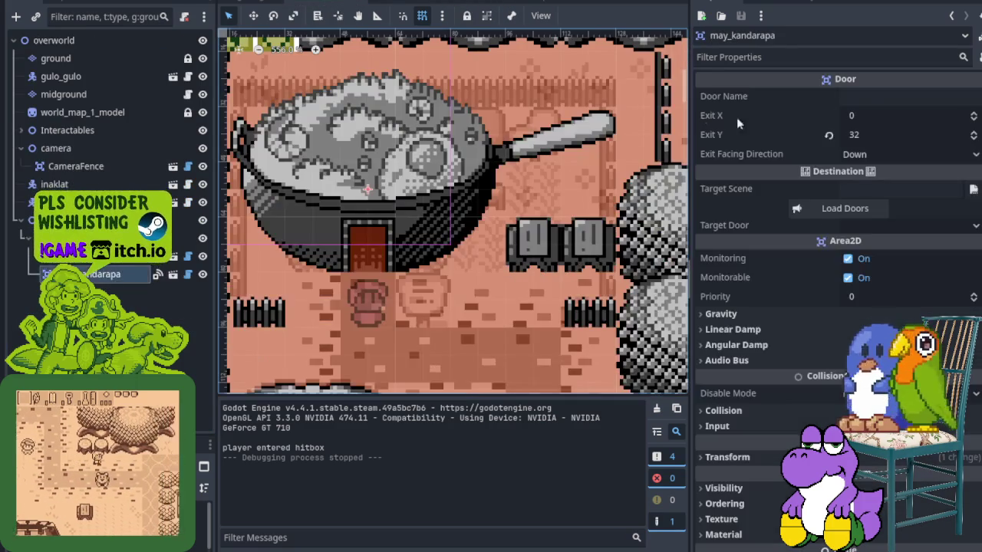
{"action": "left_click", "coordinate": [909, 96]}
{"action": "type", "text": "hous"}
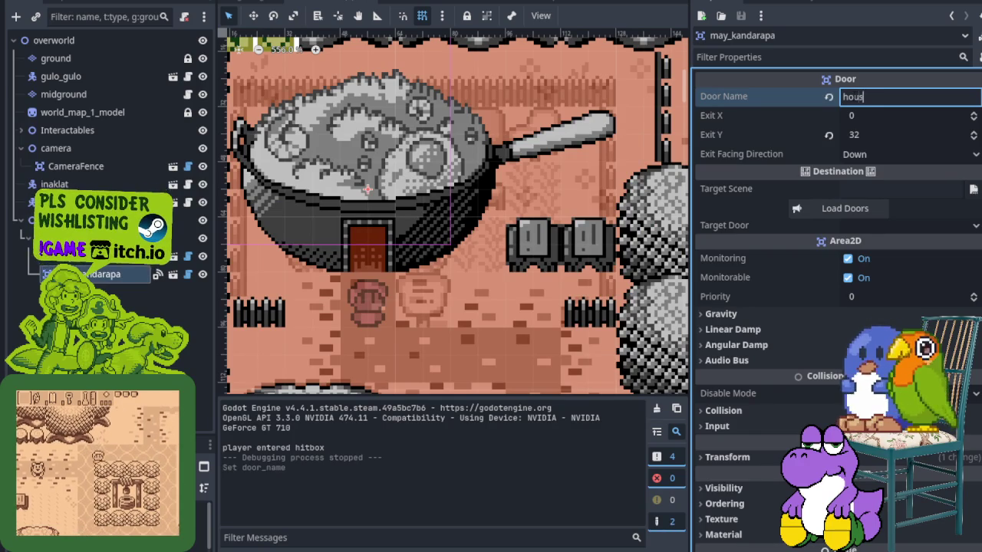
{"action": "type", "text": "e_kandarapa"}
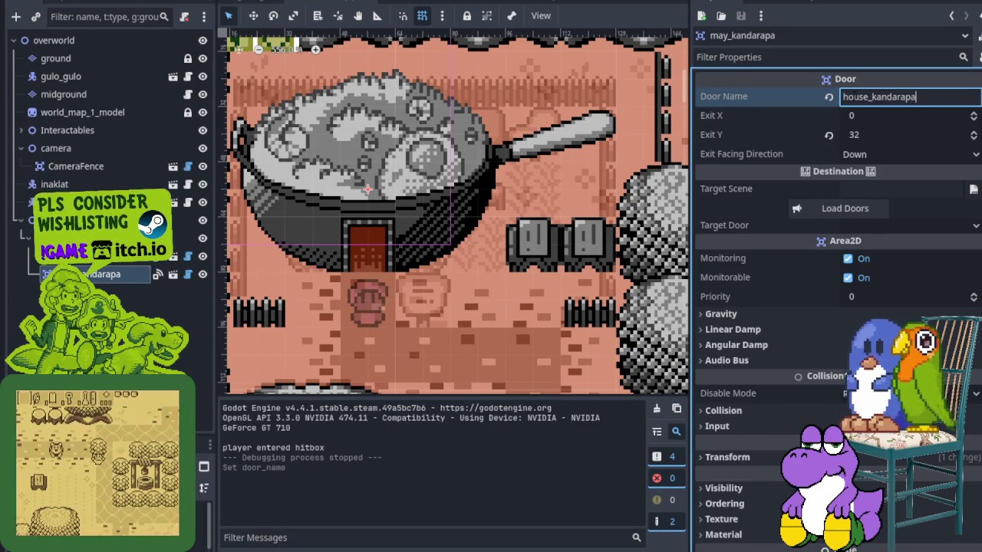
{"action": "key", "text": "Return"}
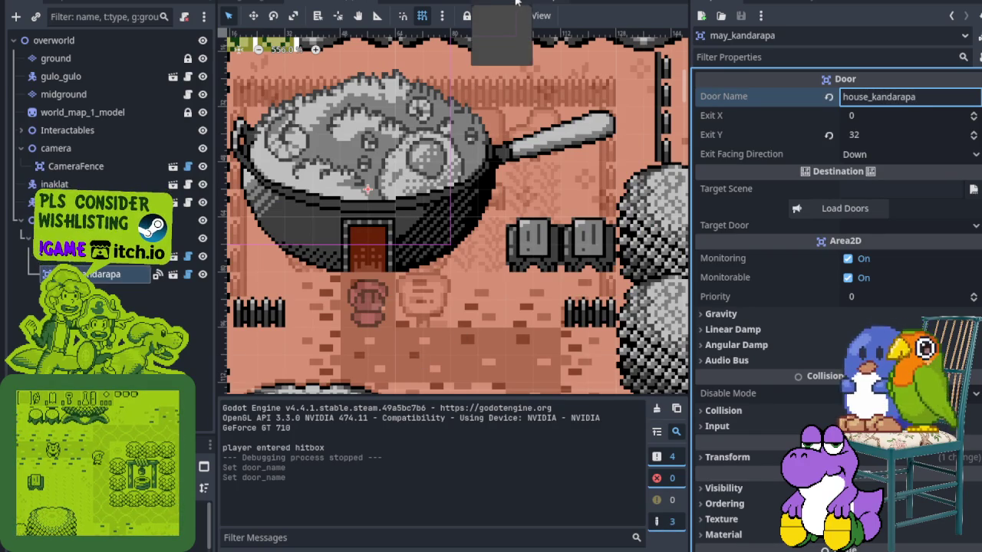
{"action": "left_click", "coordinate": [497, 3]}
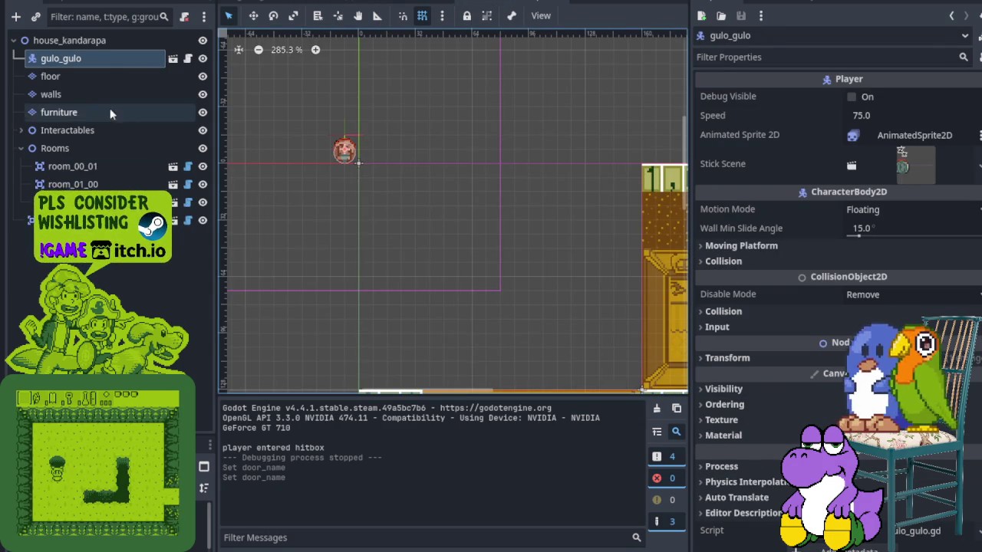
- Give the house's entrance door the Door Name may_kandarapa and save the house_kandarapa scene
{"action": "left_click", "coordinate": [77, 220]}
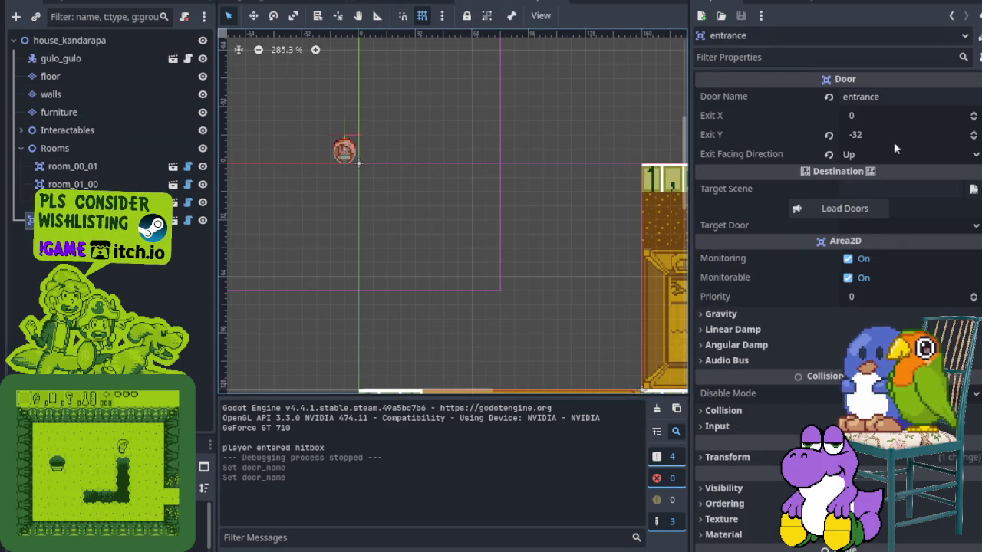
{"action": "left_click", "coordinate": [909, 96]}
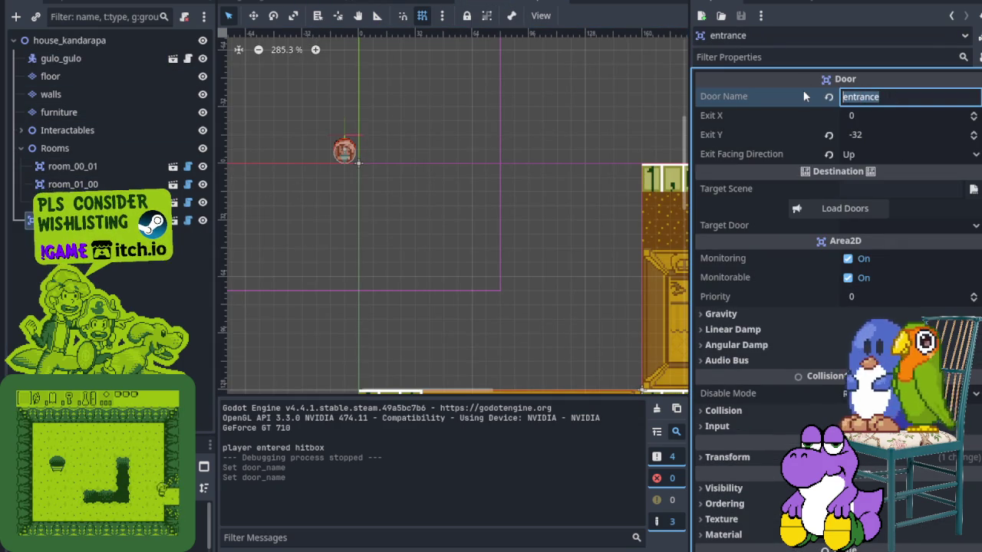
{"action": "type", "text": "may_kandarapa"}
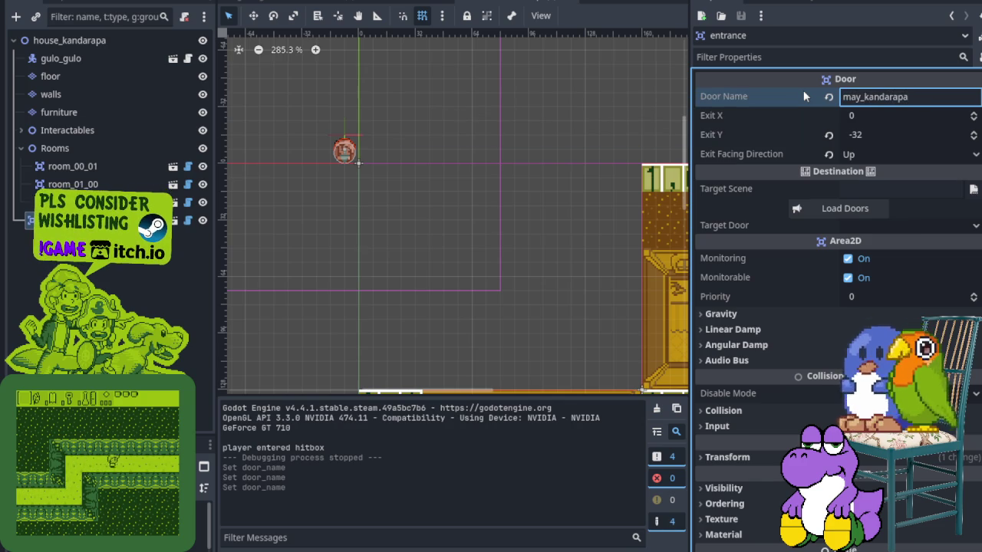
{"action": "key", "text": "ctrl+s"}
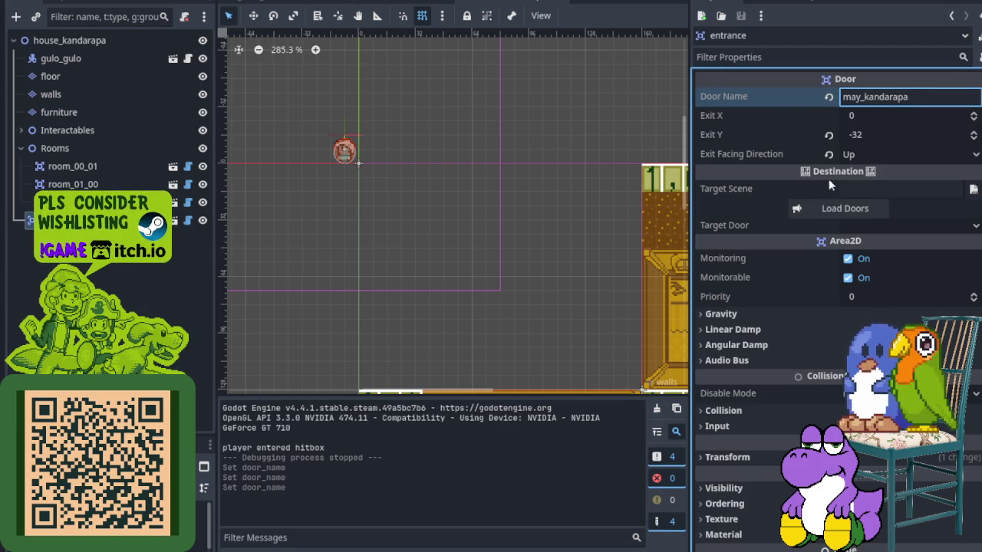
{"action": "left_click", "coordinate": [865, 190]}
- Point the house door's Target Scene to res://world/overworld.tscn and load its available doors
{"action": "left_click", "coordinate": [972, 191]}
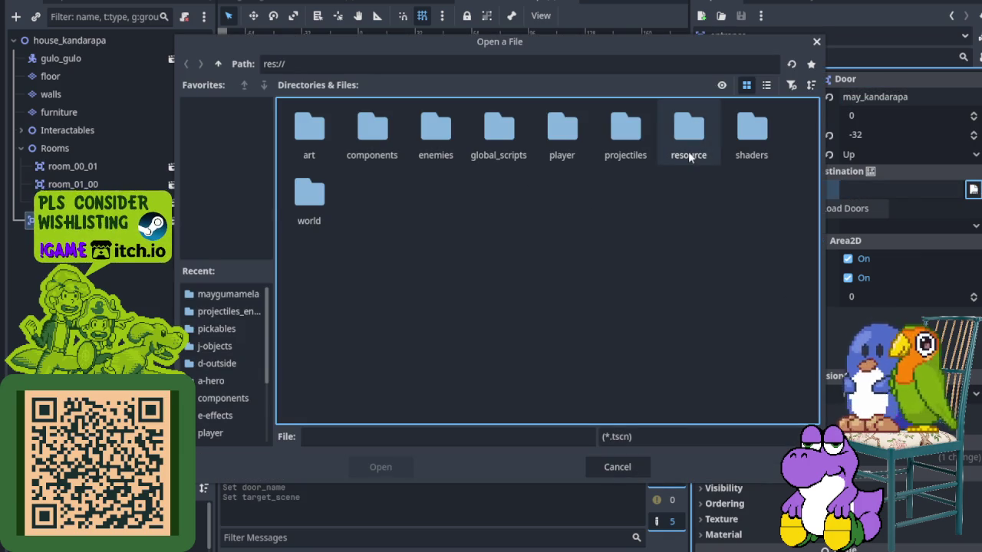
{"action": "double_click", "coordinate": [317, 205]}
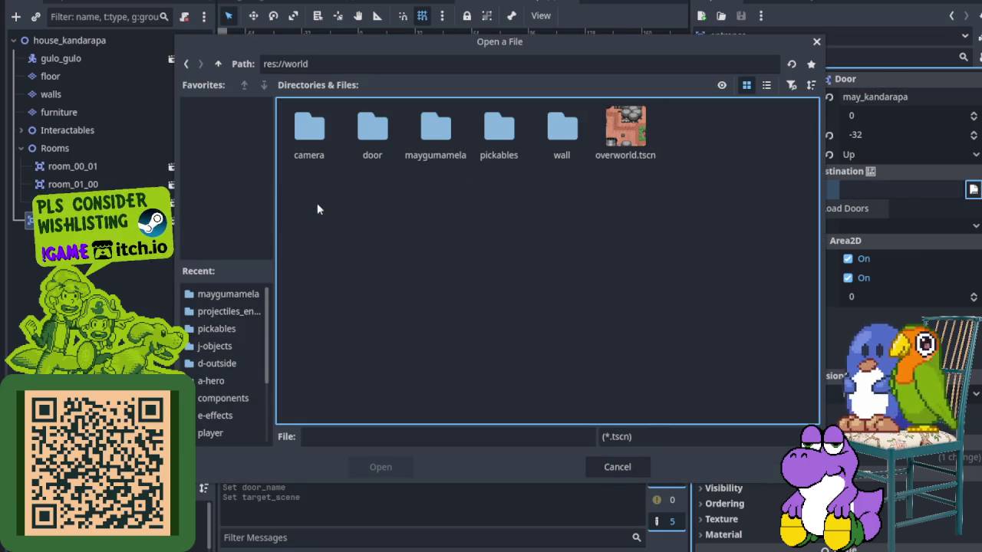
{"action": "left_click", "coordinate": [647, 141]}
{"action": "left_click", "coordinate": [386, 474]}
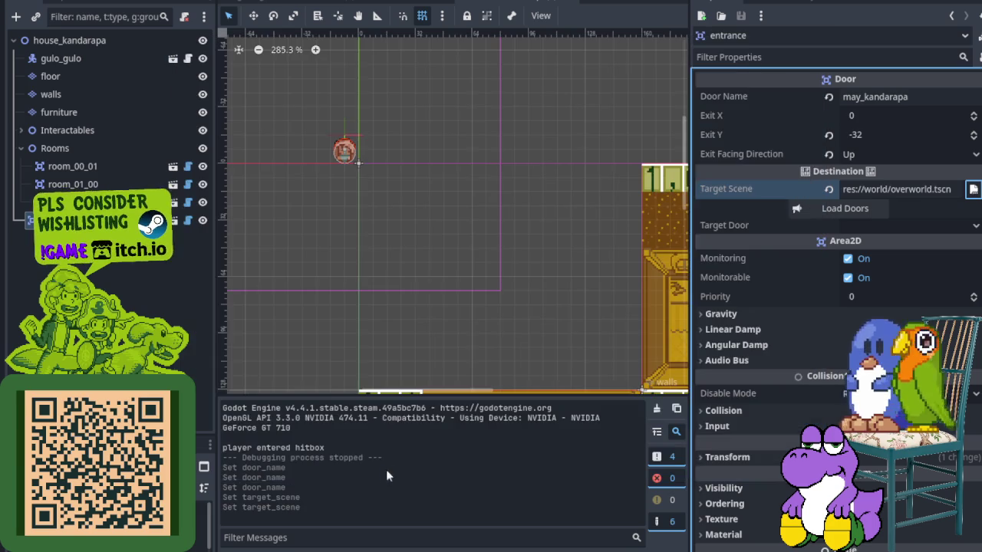
{"action": "left_click", "coordinate": [869, 218]}
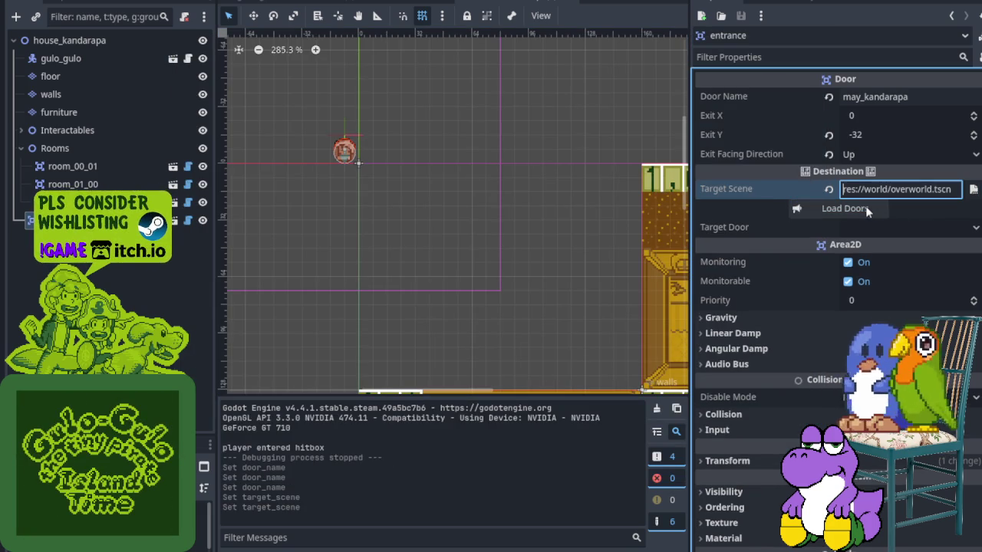
{"action": "left_click", "coordinate": [902, 232]}
{"action": "left_click", "coordinate": [974, 230]}
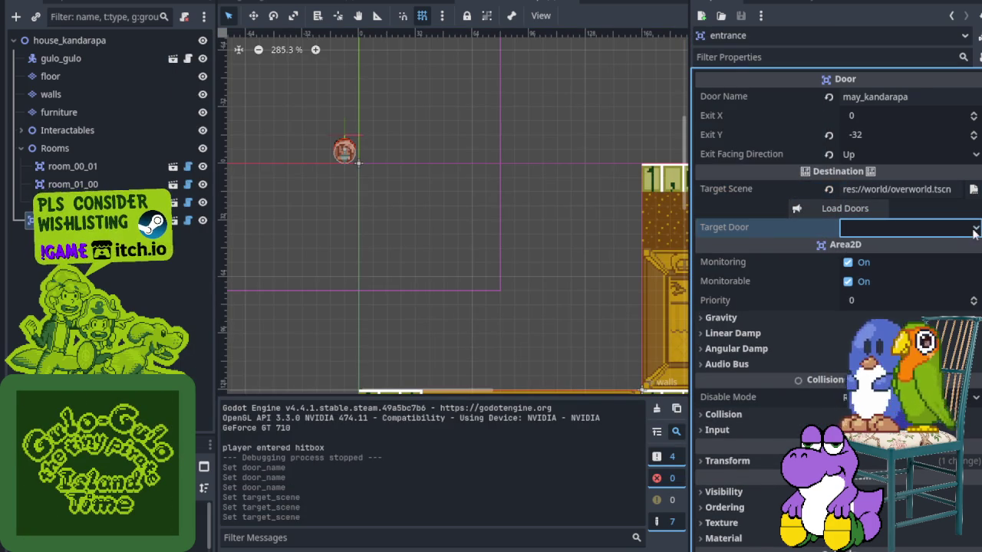
{"action": "left_click", "coordinate": [830, 209]}
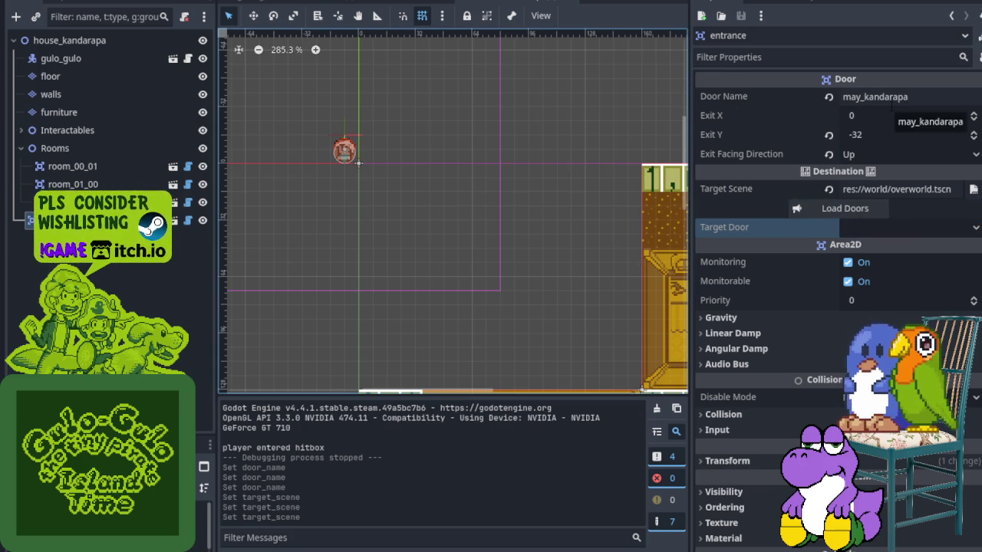
{"action": "left_click", "coordinate": [423, 3]}
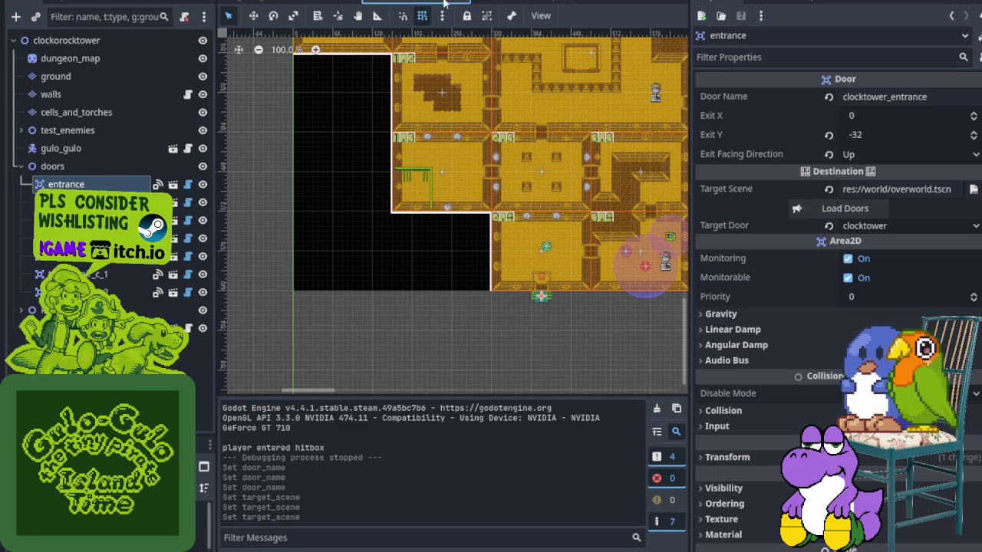
- In the overworld, change the outside door's Door Name to may_kandarapa and save
{"action": "left_click", "coordinate": [356, 2]}
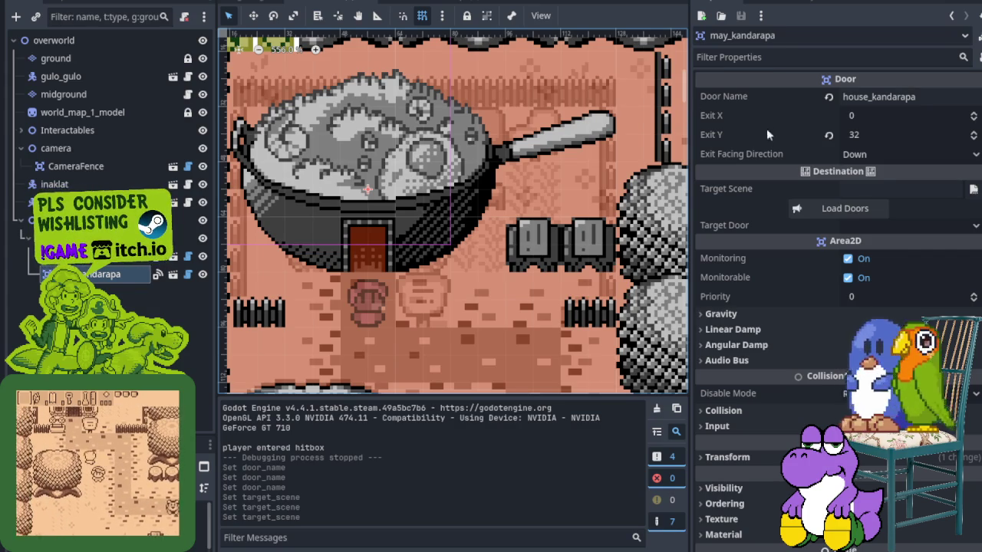
{"action": "double_click", "coordinate": [855, 96]}
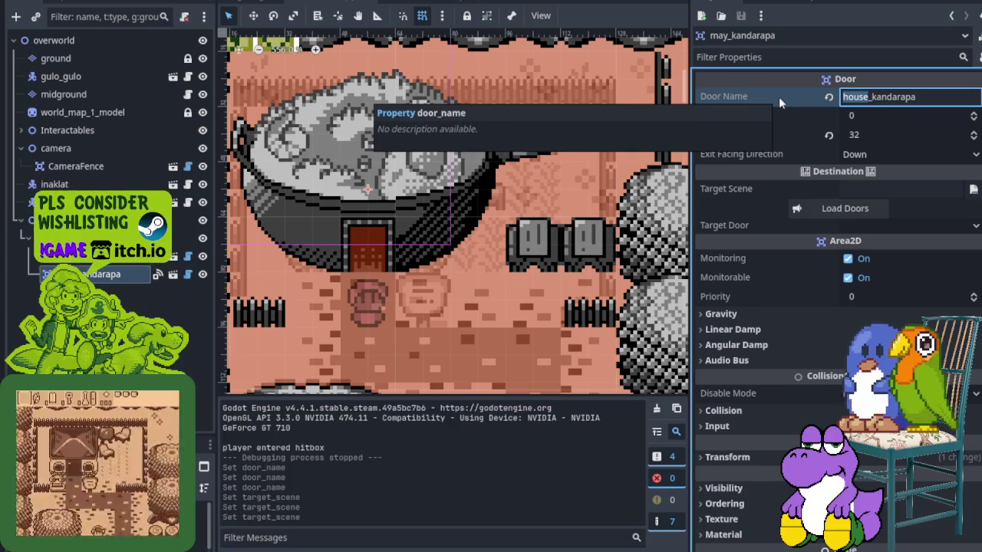
{"action": "type", "text": "may"}
{"action": "key", "text": "ctrl+s"}
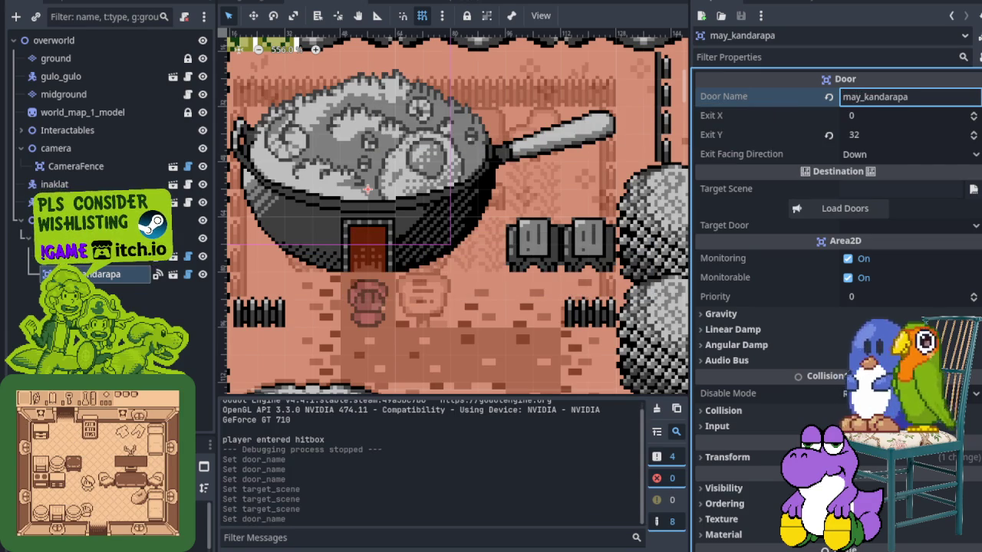
- Rename the house's inside door back to entrance and save the house_kandarapa scene
{"action": "left_click", "coordinate": [416, 6]}
{"action": "left_click", "coordinate": [874, 97]}
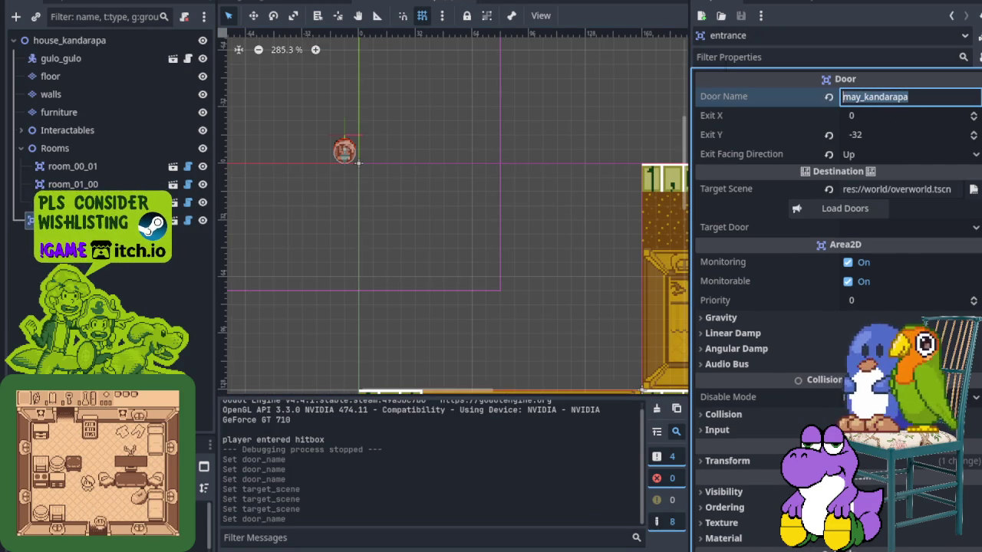
{"action": "type", "text": "entrance"}
{"action": "key", "text": "ctrl+s"}
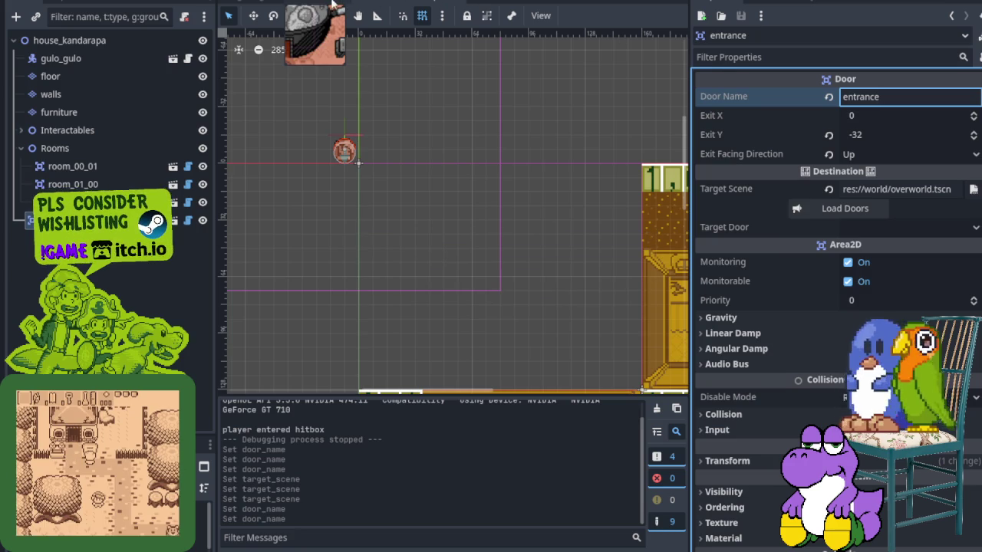
- Save the overworld scene and try loading doors for the may_kandarapa door
{"action": "left_click", "coordinate": [319, 3]}
{"action": "key", "text": "ctrl+s"}
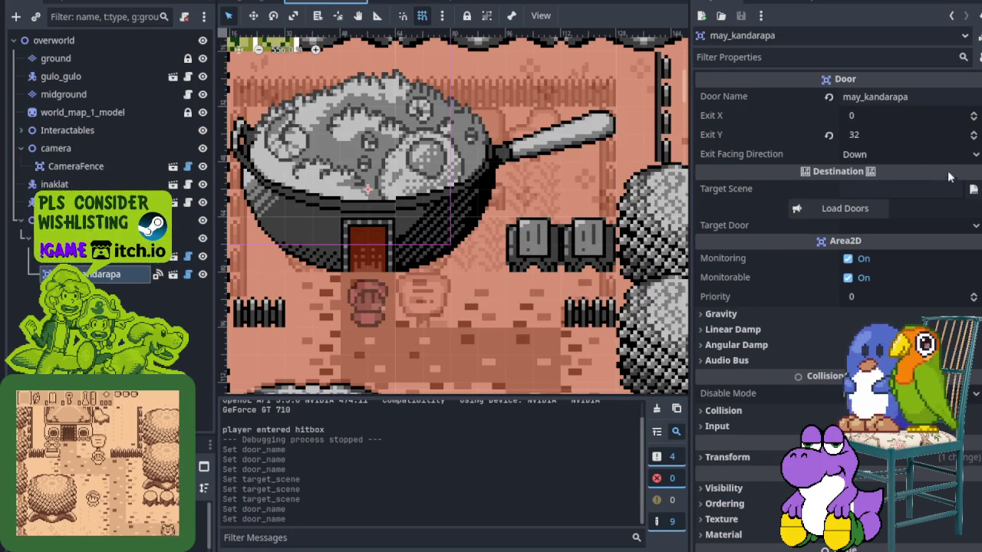
{"action": "left_click", "coordinate": [856, 209]}
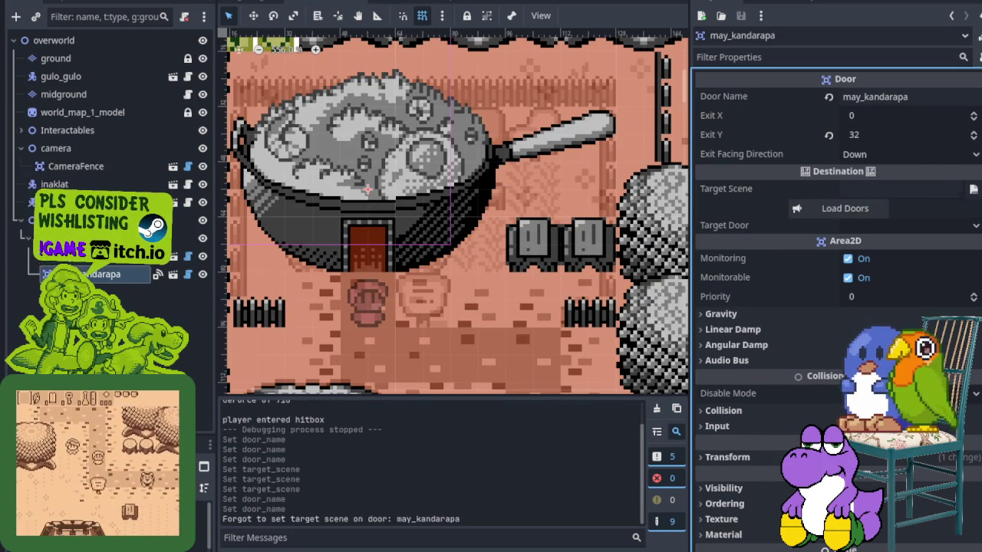
{"action": "left_click", "coordinate": [973, 190]}
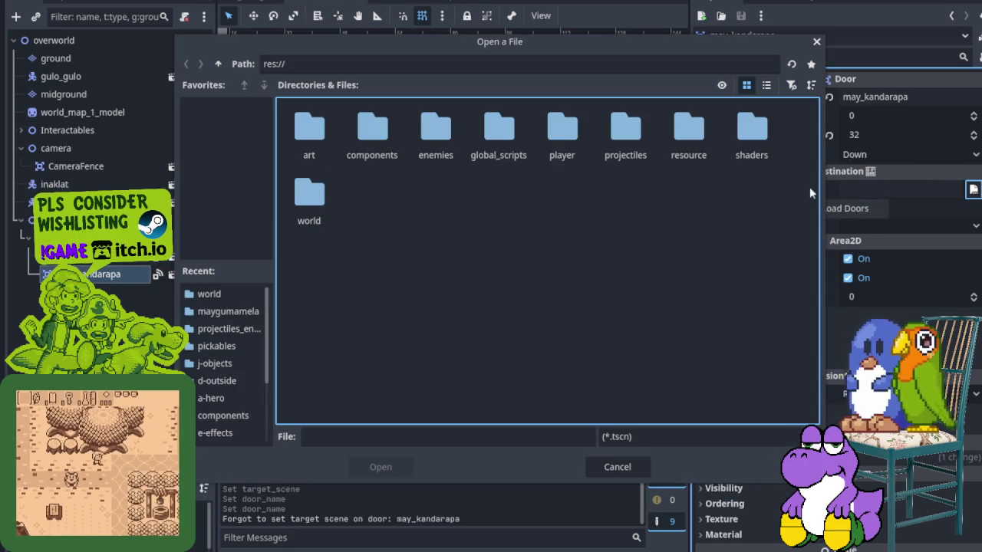
- Target world/maygumamela/house_kandarapa.tscn with entrance as Target Door, then save the overworld
{"action": "double_click", "coordinate": [322, 196]}
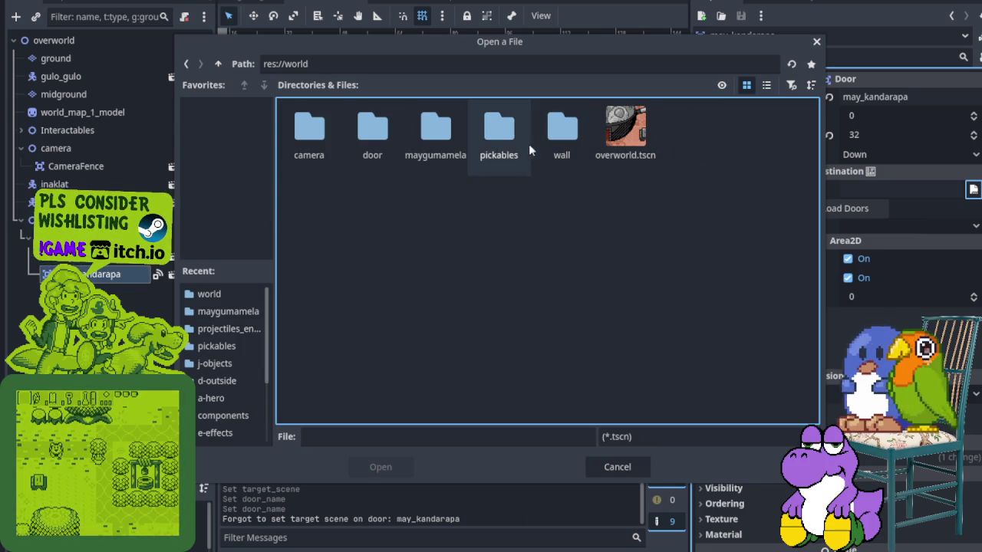
{"action": "double_click", "coordinate": [436, 138]}
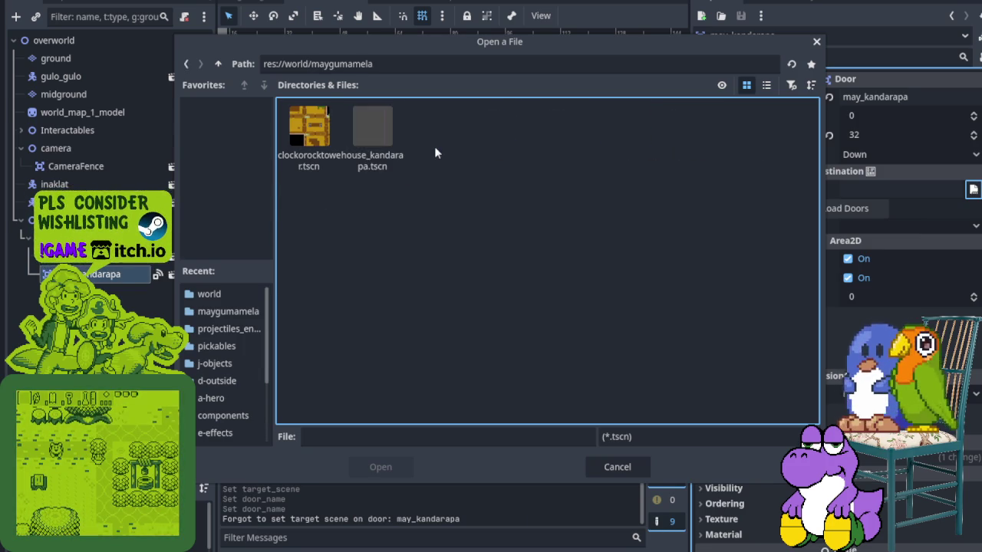
{"action": "left_click", "coordinate": [379, 143]}
{"action": "left_click", "coordinate": [391, 467]}
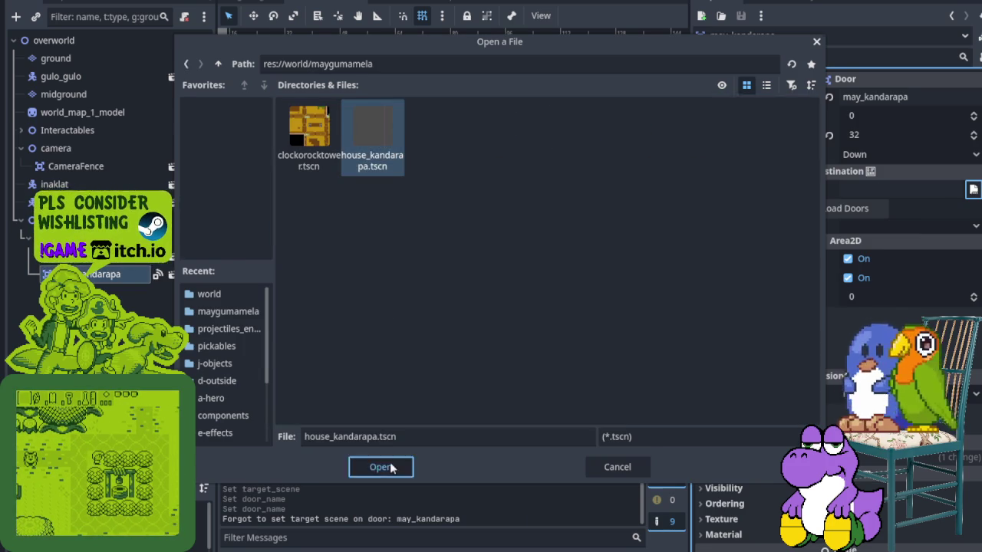
{"action": "left_click", "coordinate": [391, 467]}
{"action": "left_click", "coordinate": [865, 209]}
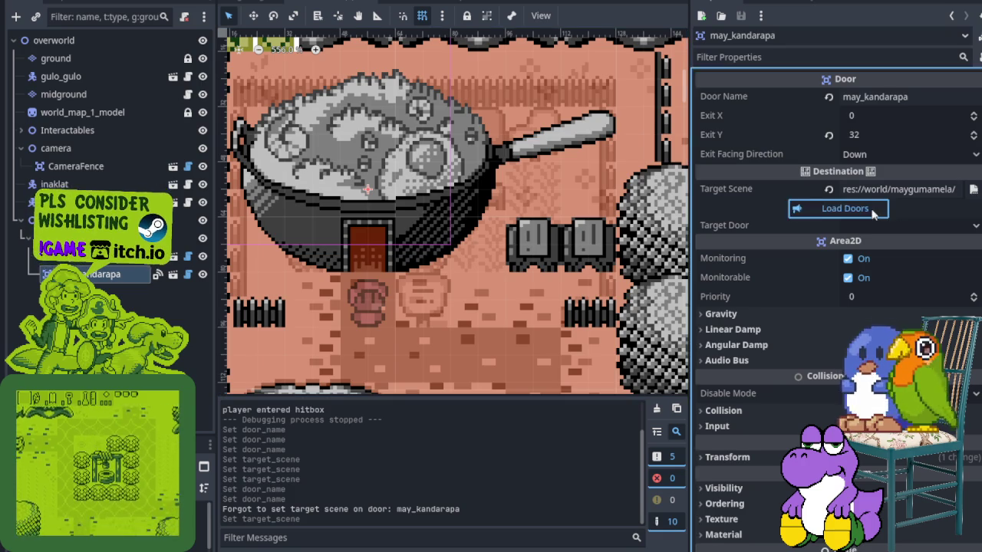
{"action": "left_click", "coordinate": [936, 228]}
{"action": "left_click", "coordinate": [918, 245]}
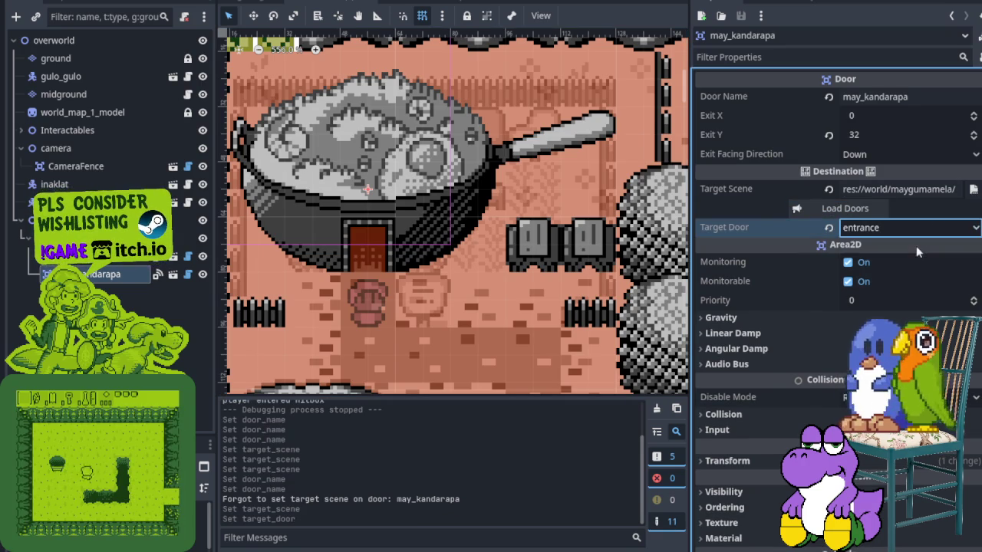
{"action": "key", "text": "ctrl+s"}
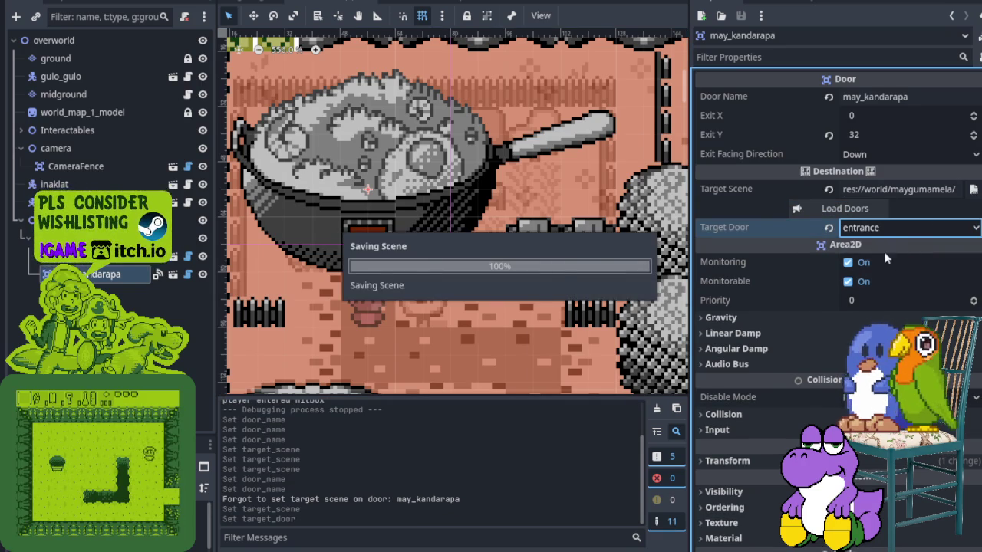
- In house_kandarapa, set the entrance door's target to overworld.tscn's may_kandarapa door
{"action": "left_click", "coordinate": [453, 8]}
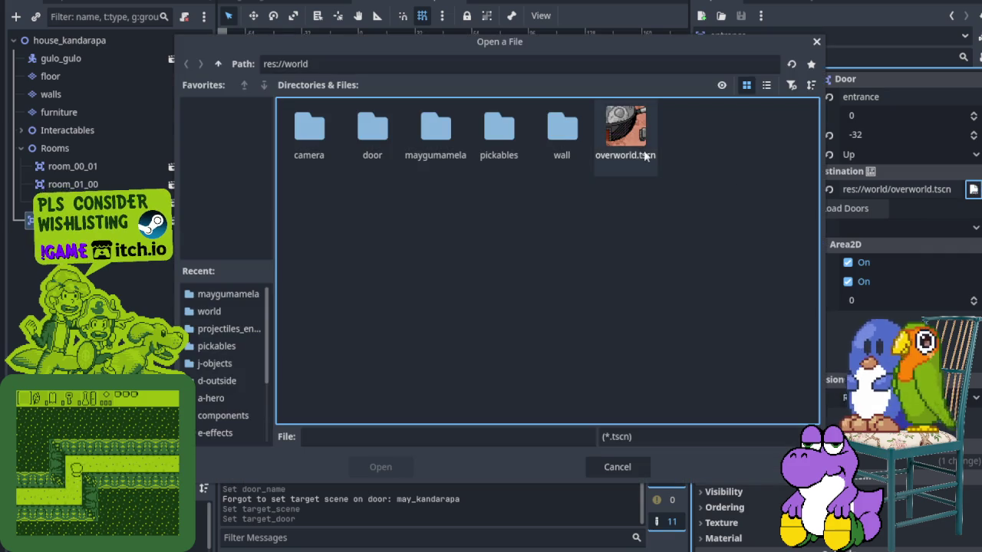
{"action": "left_click", "coordinate": [633, 149]}
{"action": "left_click", "coordinate": [380, 467]}
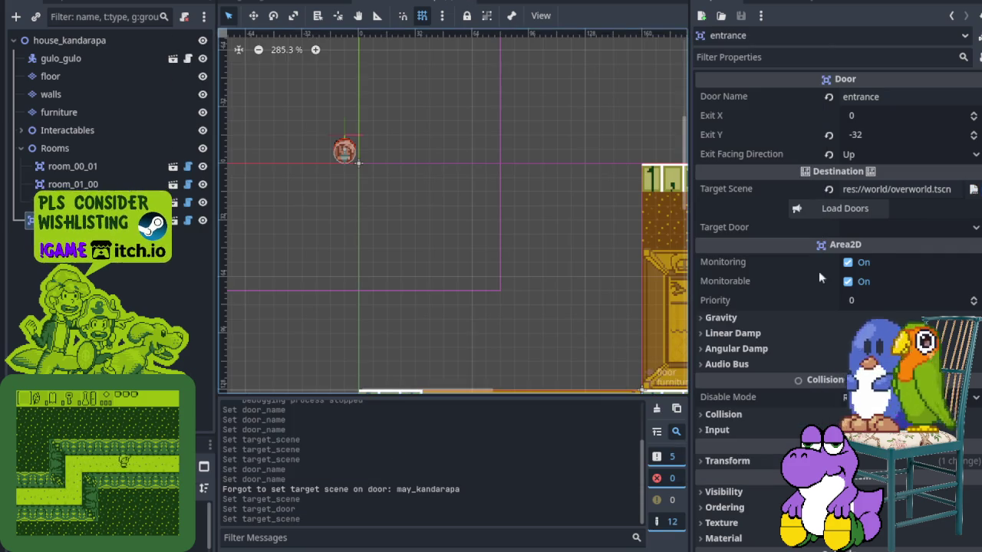
{"action": "left_click", "coordinate": [859, 214]}
{"action": "left_click", "coordinate": [888, 228]}
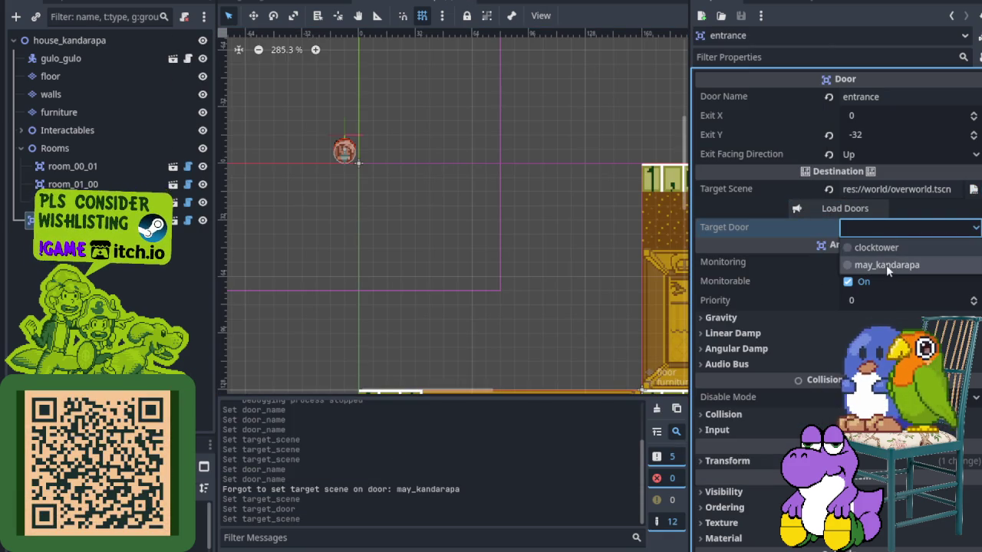
{"action": "left_click", "coordinate": [886, 264]}
- Save the house scene and show the debugger's Errors list
{"action": "key", "text": "ctrl+s"}
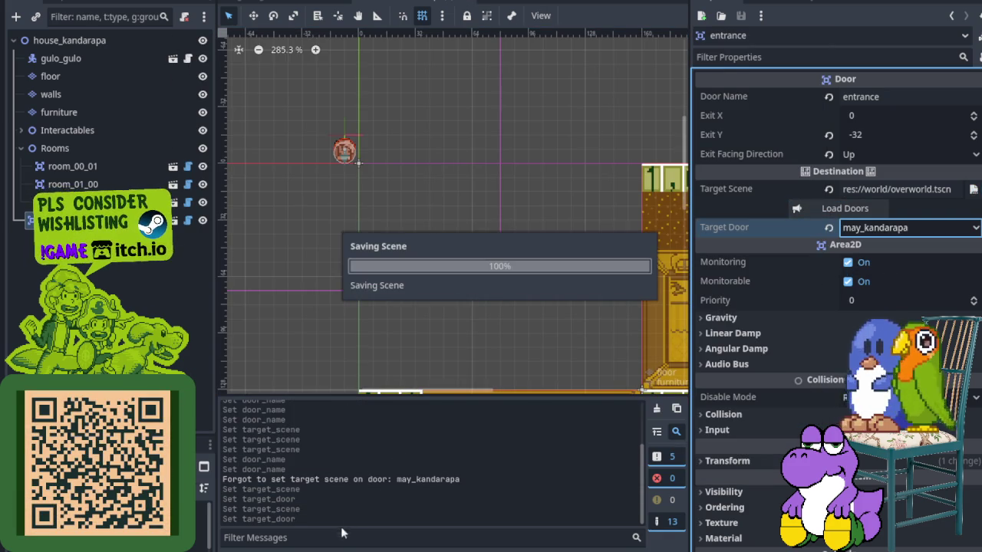
{"action": "left_click", "coordinate": [303, 548]}
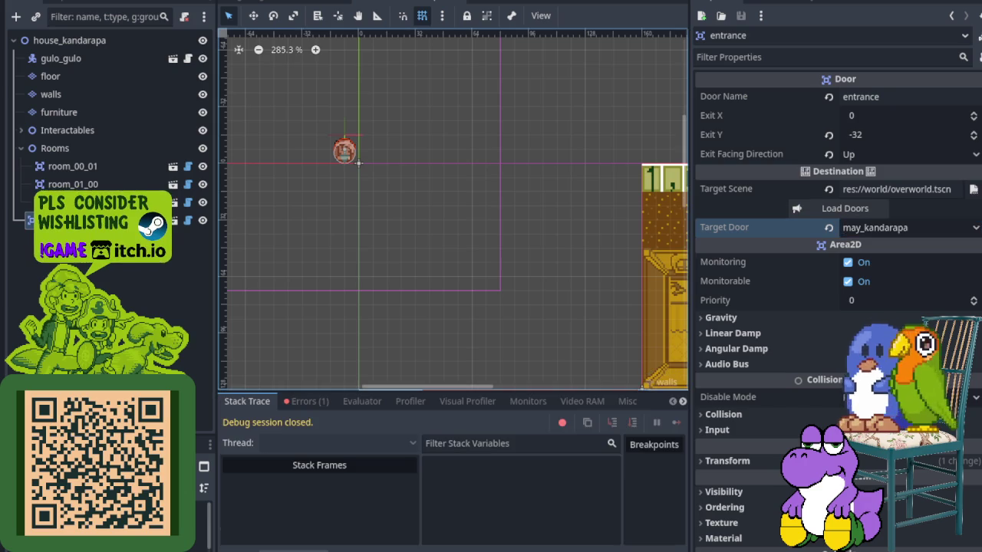
{"action": "left_click", "coordinate": [307, 401]}
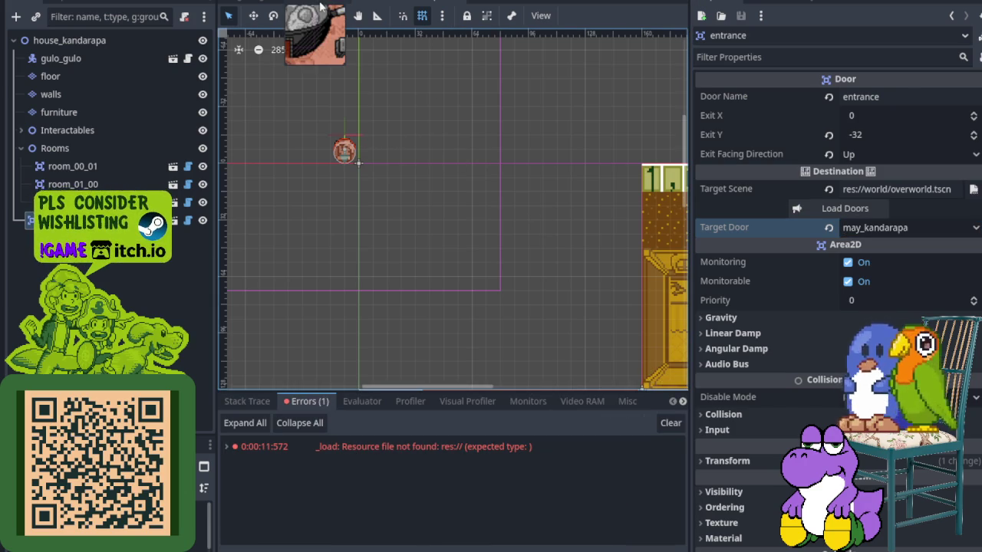
- Save the overworld, run the game, walk into the pan house door, then stop
{"action": "left_click", "coordinate": [314, 2]}
{"action": "key", "text": "ctrl+s"}
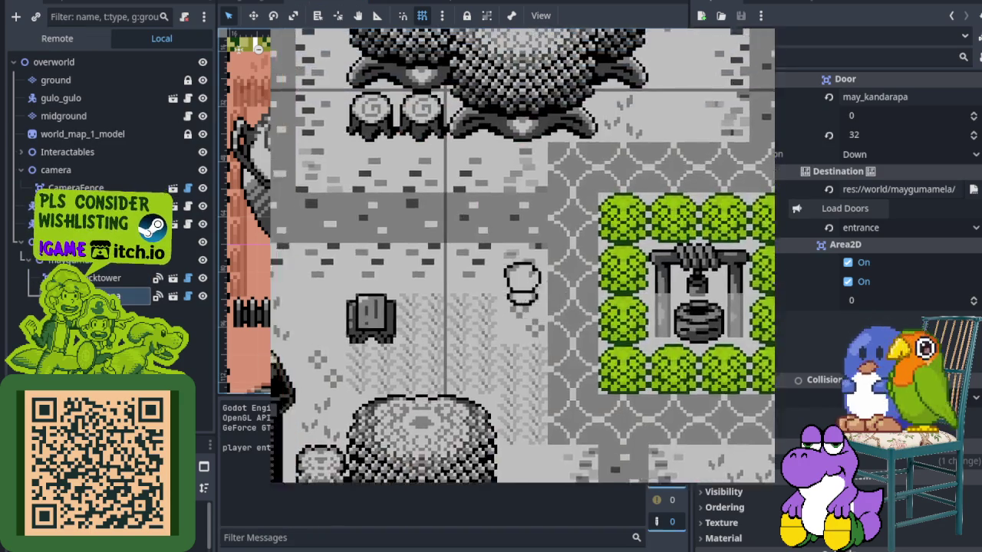
{"action": "key", "text": "Up"}
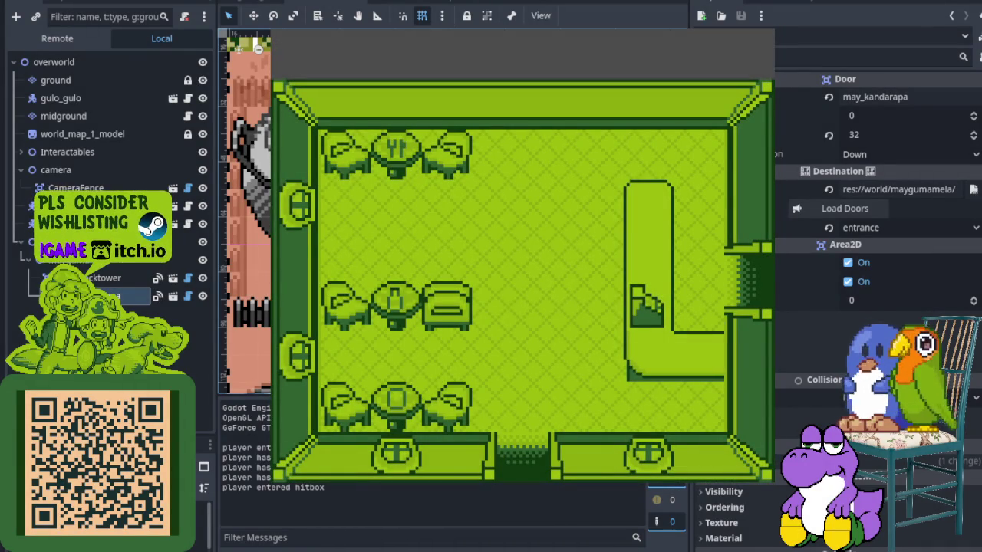
{"action": "key", "text": "F8"}
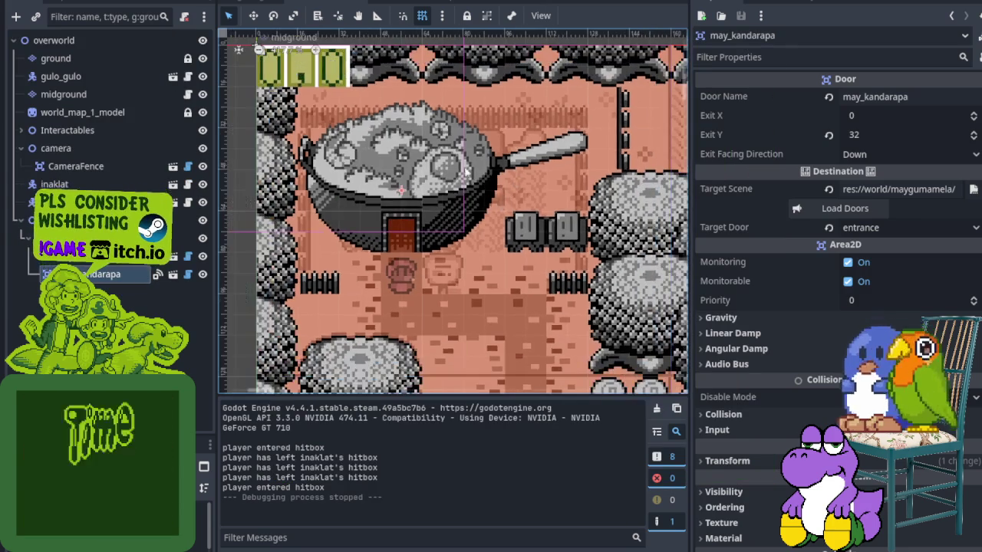
- In house_kandarapa, collapse and hide the Rooms group, then save the scene
{"action": "key", "text": "ctrl+Tab"}
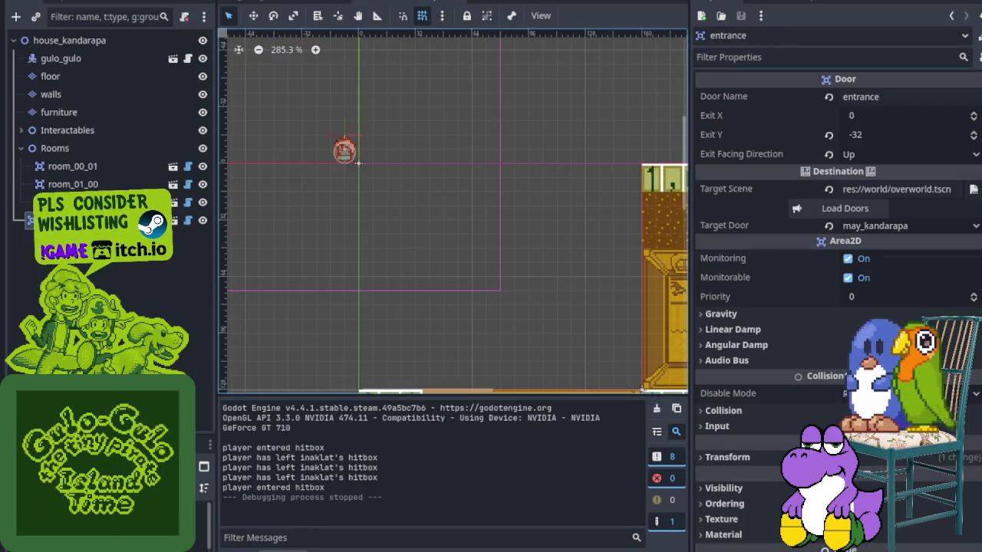
{"action": "scroll", "coordinate": [471, 226], "scroll_direction": "down", "scroll_amount": 5}
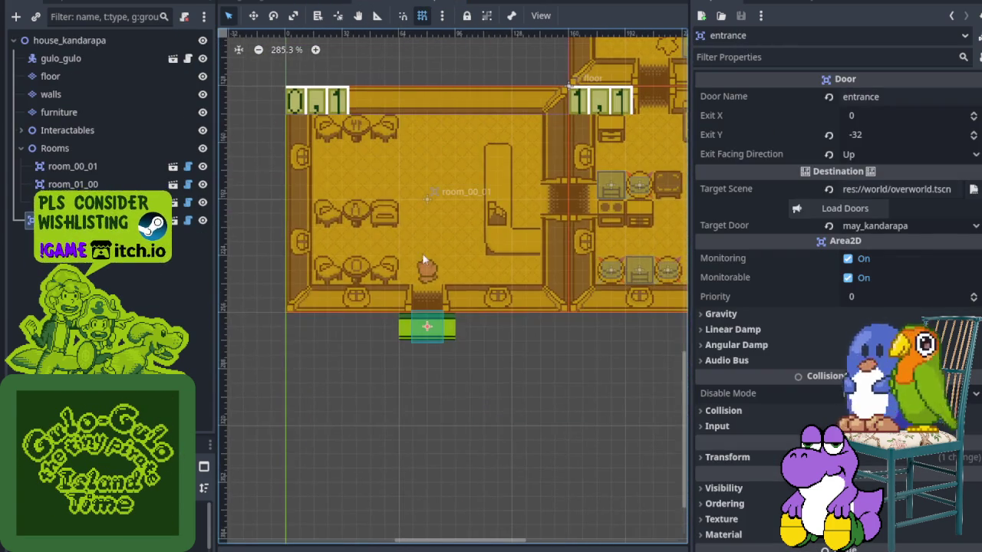
{"action": "scroll", "coordinate": [425, 260], "scroll_direction": "up", "scroll_amount": 4}
{"action": "scroll", "coordinate": [427, 262], "scroll_direction": "up", "scroll_amount": 5}
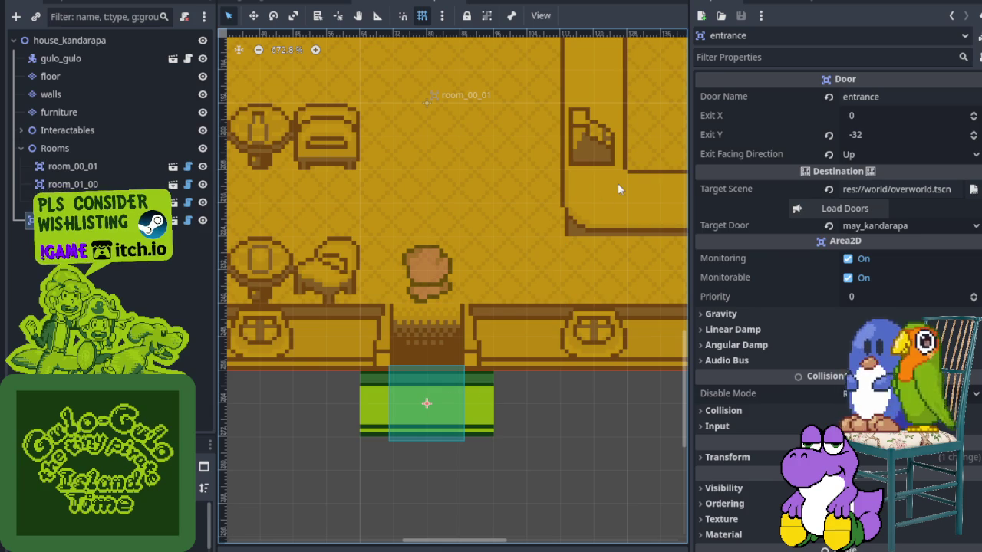
{"action": "left_click", "coordinate": [24, 151]}
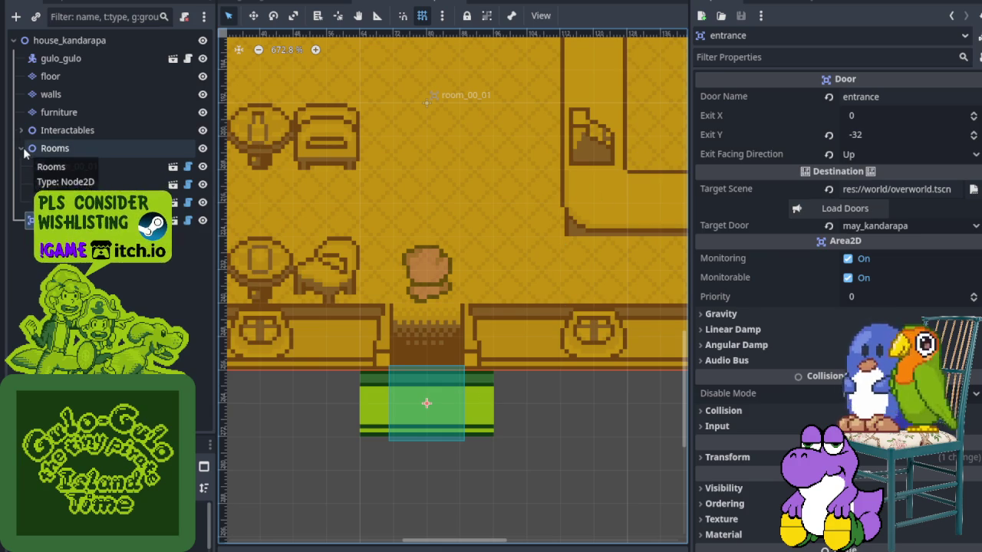
{"action": "left_click", "coordinate": [203, 148]}
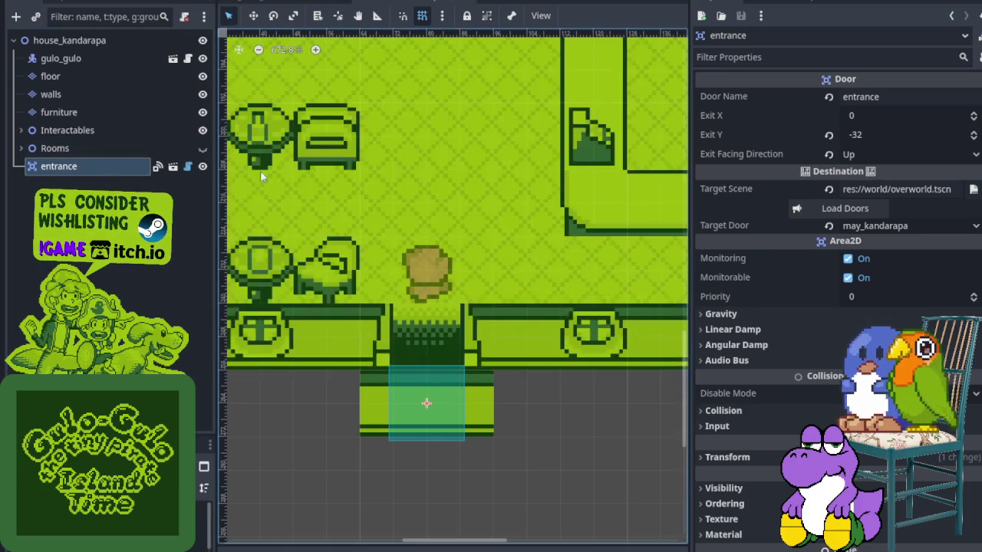
{"action": "scroll", "coordinate": [433, 169], "scroll_direction": "down", "scroll_amount": 2}
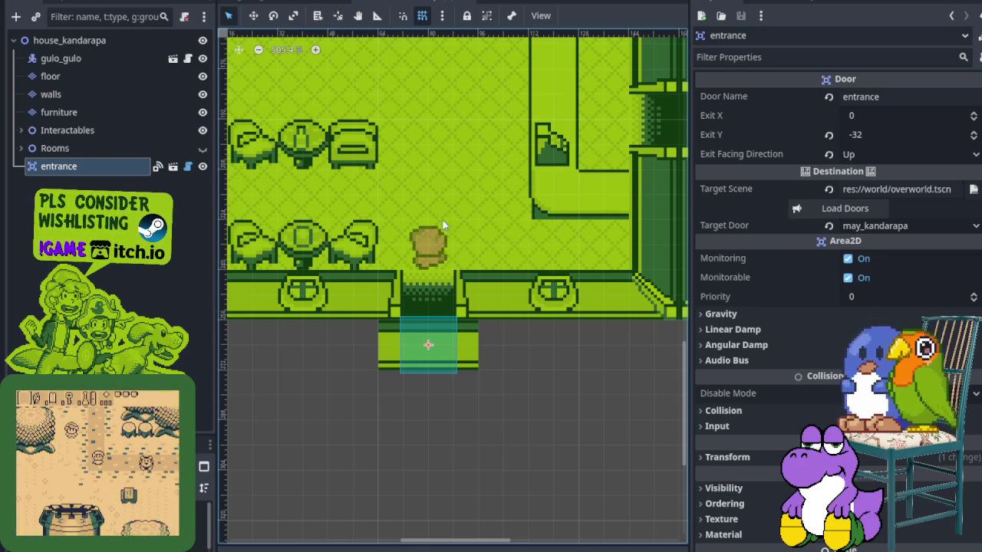
{"action": "key", "text": "ctrl+s"}
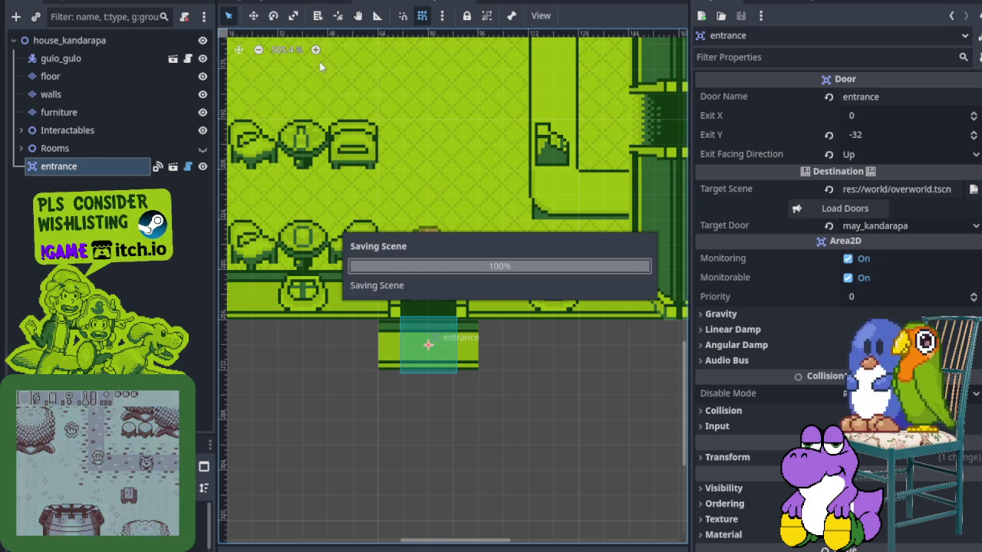
{"action": "key", "text": "ctrl+Tab"}
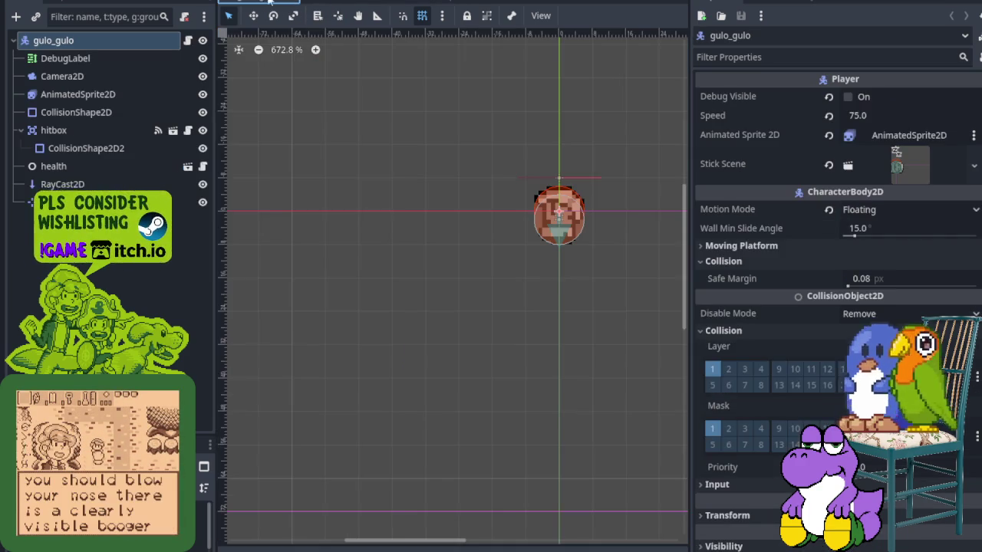
- In the overworld scene, hide the midground layer and the camera node's red overlay
{"action": "mouse_move", "coordinate": [508, 173]}
{"action": "left_mouse_down"}
{"action": "mouse_move", "coordinate": [389, 127]}
{"action": "mouse_move", "coordinate": [366, 181]}
{"action": "mouse_move", "coordinate": [284, 165]}
{"action": "left_mouse_up"}
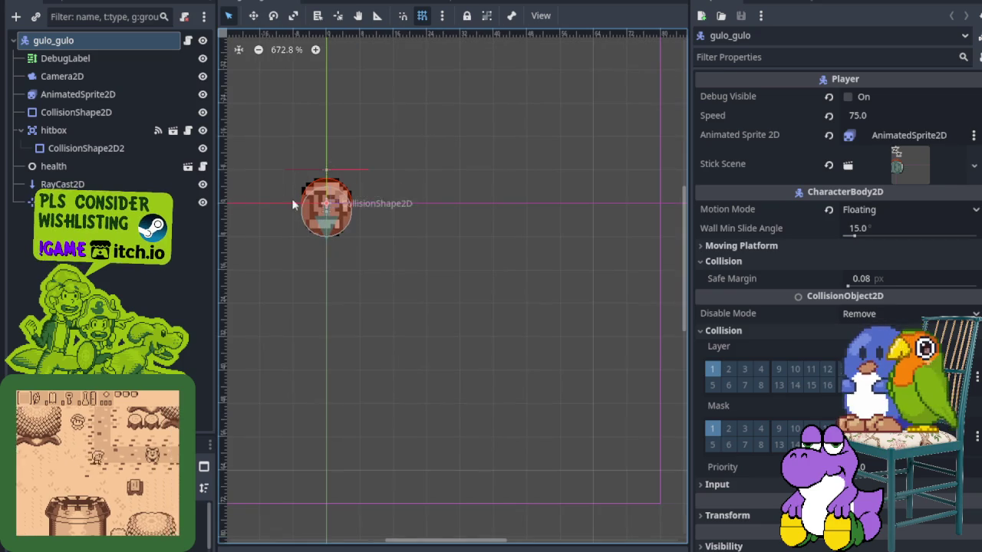
{"action": "left_click", "coordinate": [291, 2]}
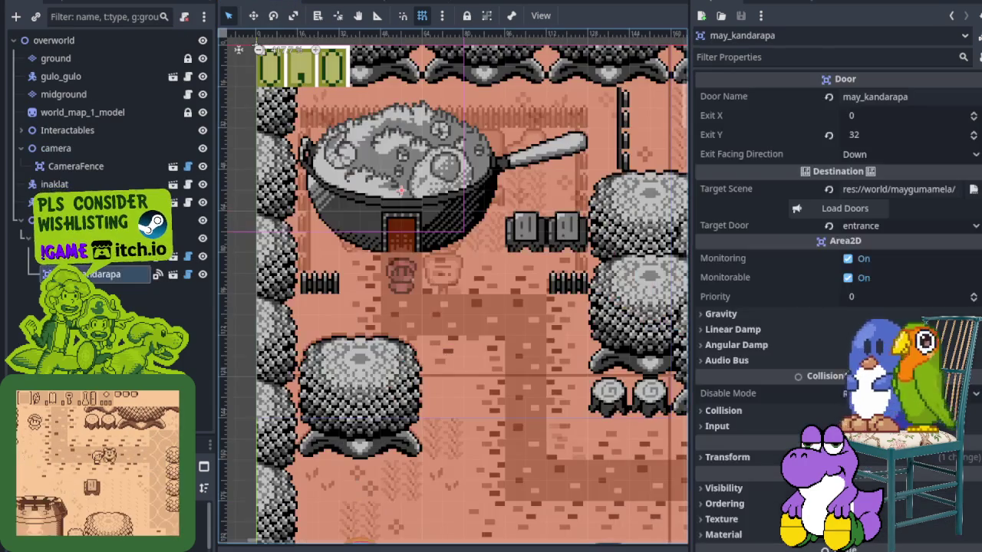
{"action": "mouse_move", "coordinate": [352, 240]}
{"action": "left_mouse_down"}
{"action": "mouse_move", "coordinate": [405, 294]}
{"action": "mouse_move", "coordinate": [413, 230]}
{"action": "mouse_move", "coordinate": [381, 287]}
{"action": "mouse_move", "coordinate": [381, 244]}
{"action": "left_mouse_up"}
{"action": "scroll", "coordinate": [381, 244], "scroll_direction": "up", "scroll_amount": 4}
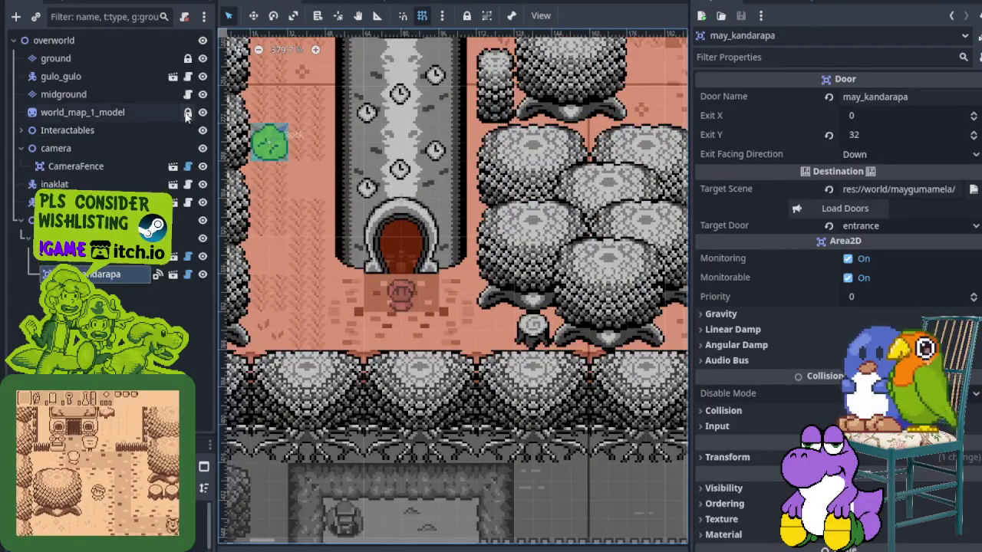
{"action": "left_click", "coordinate": [203, 94]}
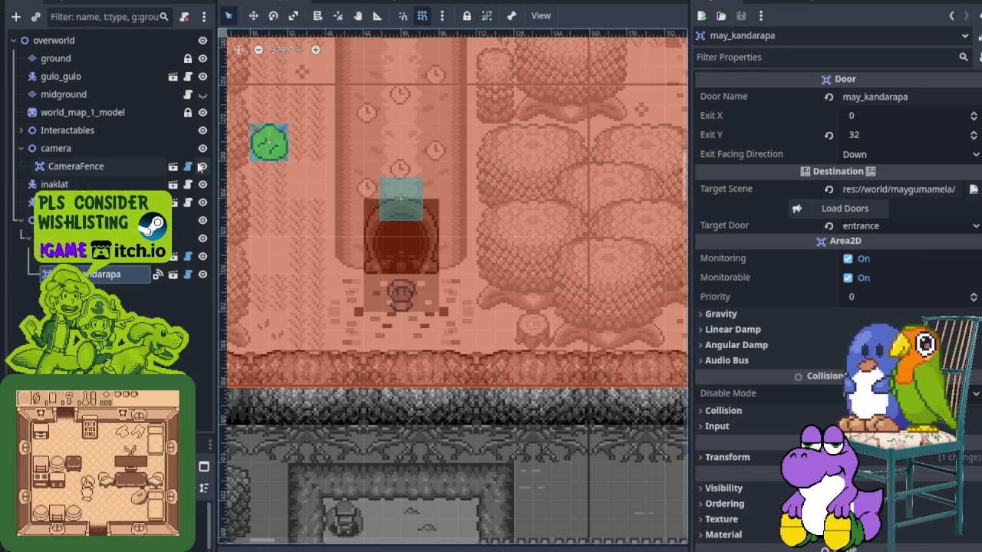
{"action": "left_click", "coordinate": [203, 148]}
{"action": "scroll", "coordinate": [383, 221], "scroll_direction": "up", "scroll_amount": 4}
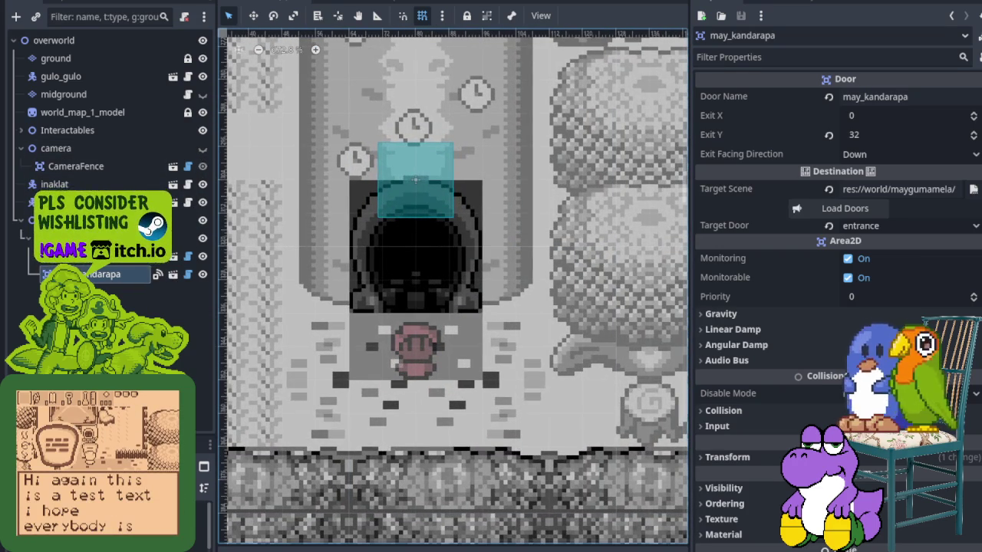
- In house_kandarapa, move gulo_gulo down the scene tree below the floor, walls and furniture, then save
{"action": "left_click", "coordinate": [379, 6]}
{"action": "left_click", "coordinate": [86, 60]}
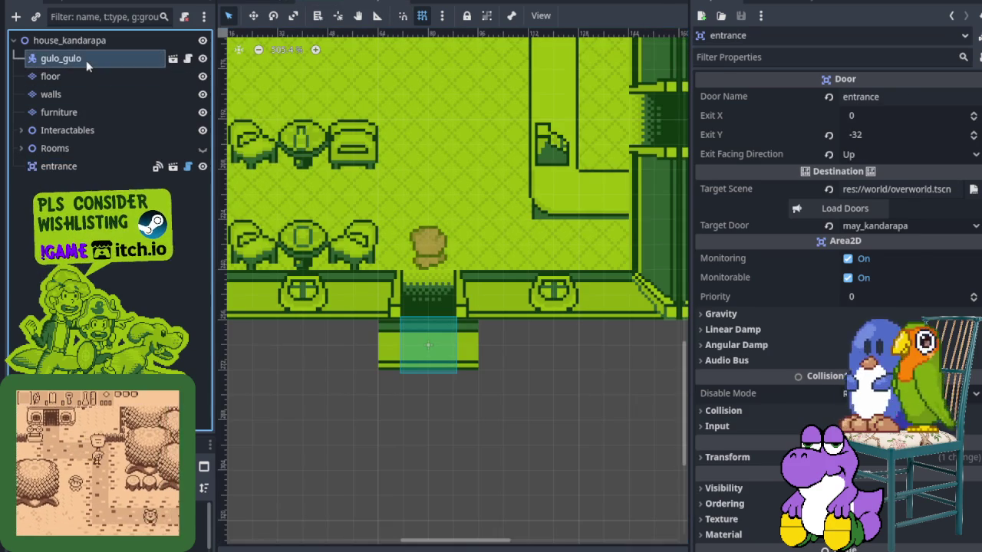
{"action": "key", "text": "Down"}
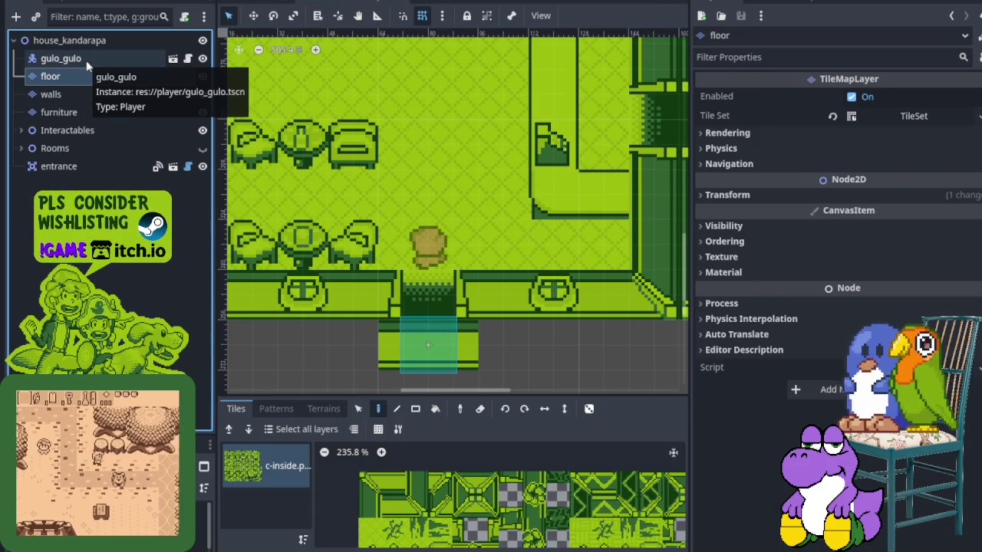
{"action": "key", "text": "Up"}
{"action": "key", "text": "ctrl+Down"}
{"action": "key", "text": "ctrl+Down"}
{"action": "key", "text": "ctrl+Down"}
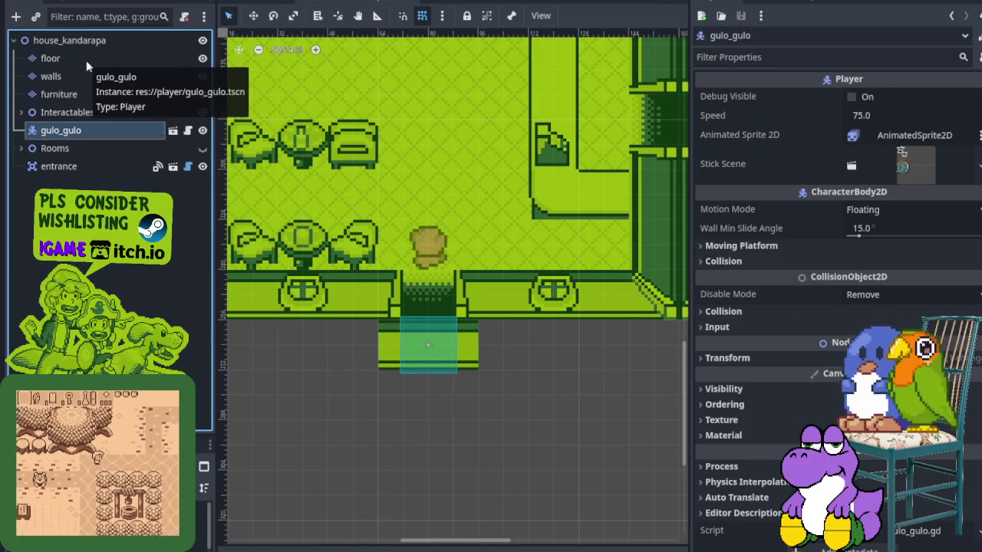
{"action": "key", "text": "ctrl+s"}
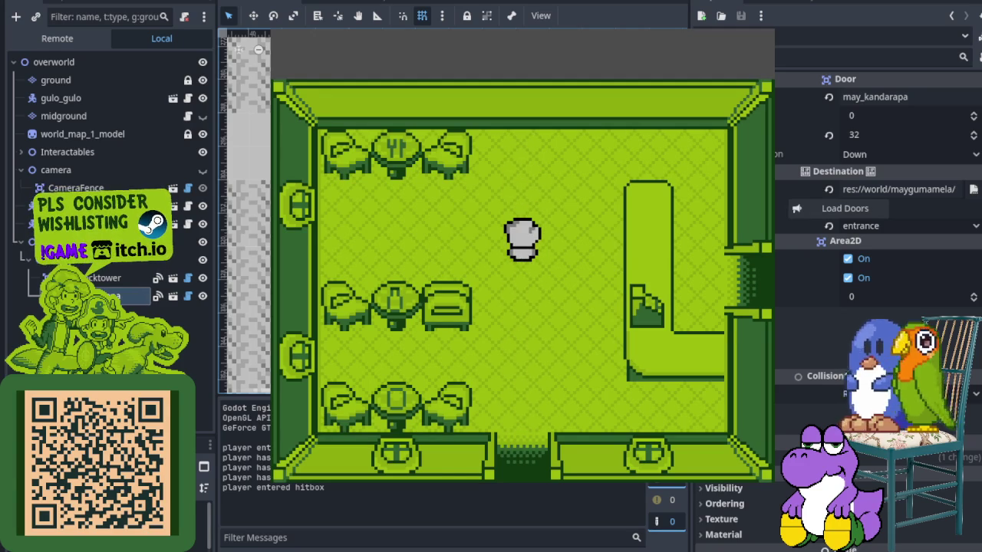
- Walk the player out the house's exit door onto the overworld path and back inside
{"action": "key", "text": "Down"}
{"action": "key", "text": "Up"}
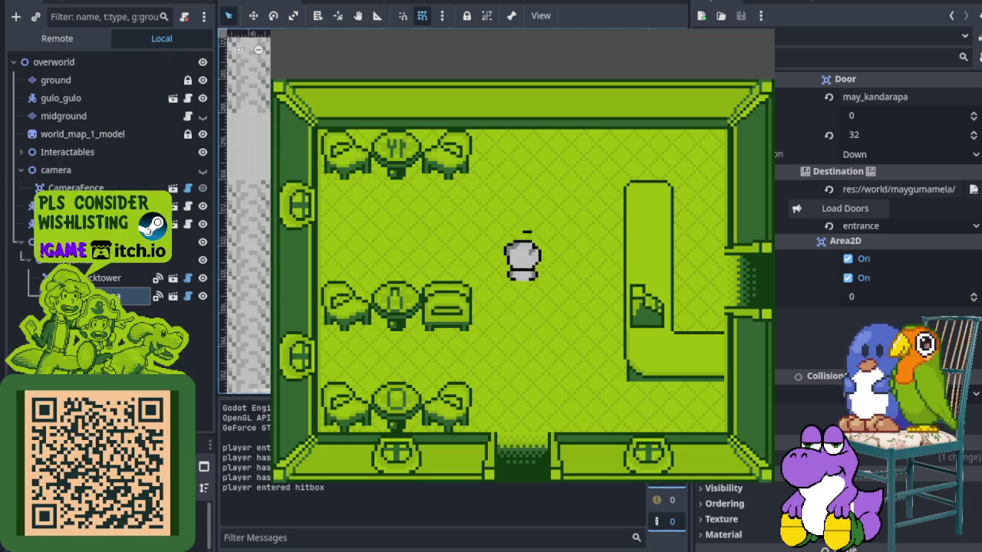
{"action": "key", "text": "Down"}
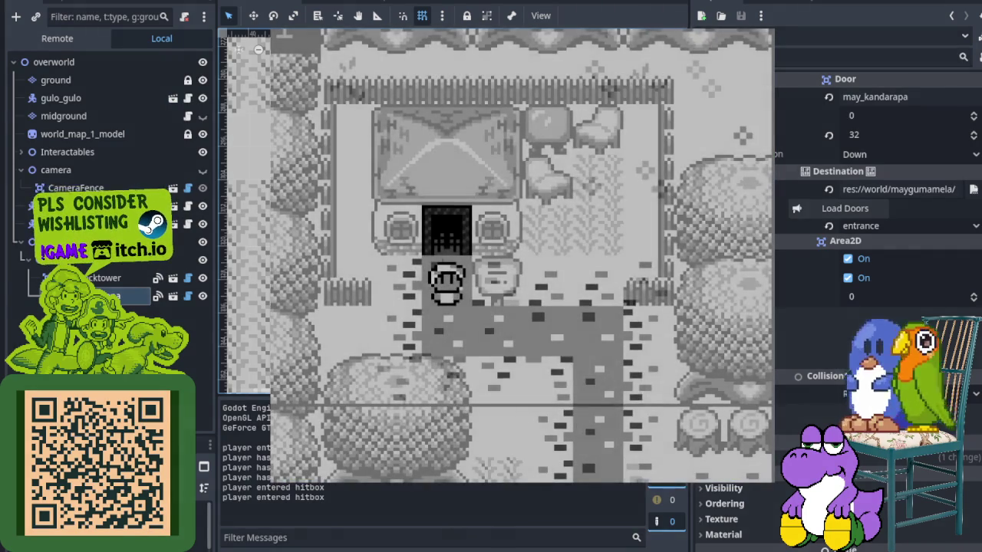
{"action": "key", "text": "Down"}
{"action": "key", "text": "Right"}
{"action": "key", "text": "Down"}
{"action": "key", "text": "Down"}
{"action": "key", "text": "Up"}
{"action": "key", "text": "Up"}
{"action": "key", "text": "Left"}
{"action": "key", "text": "Up"}
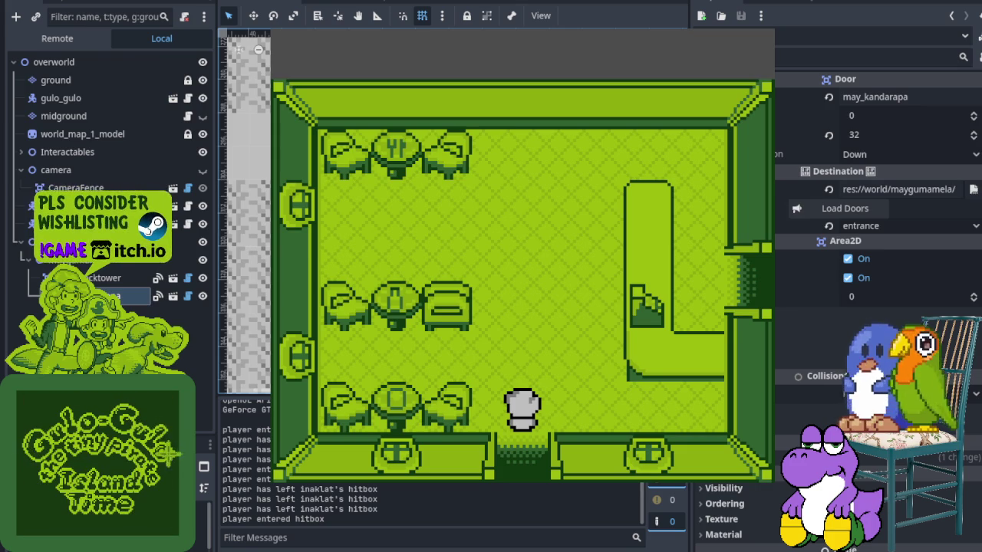
- Walk up and down past the furniture to the top wall, then stop the game
{"action": "key", "text": "Up"}
{"action": "key", "text": "Up"}
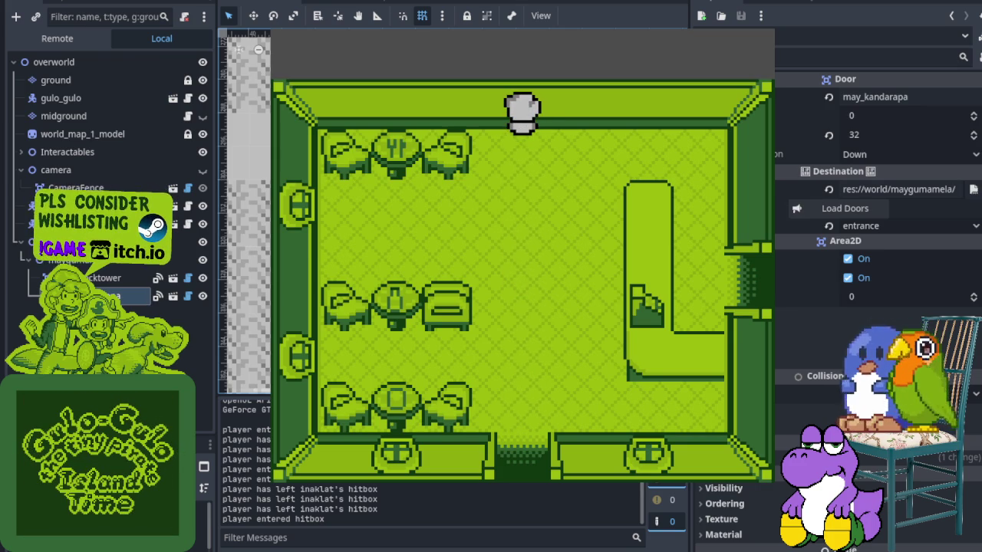
{"action": "key", "text": "Down"}
{"action": "key", "text": "Up"}
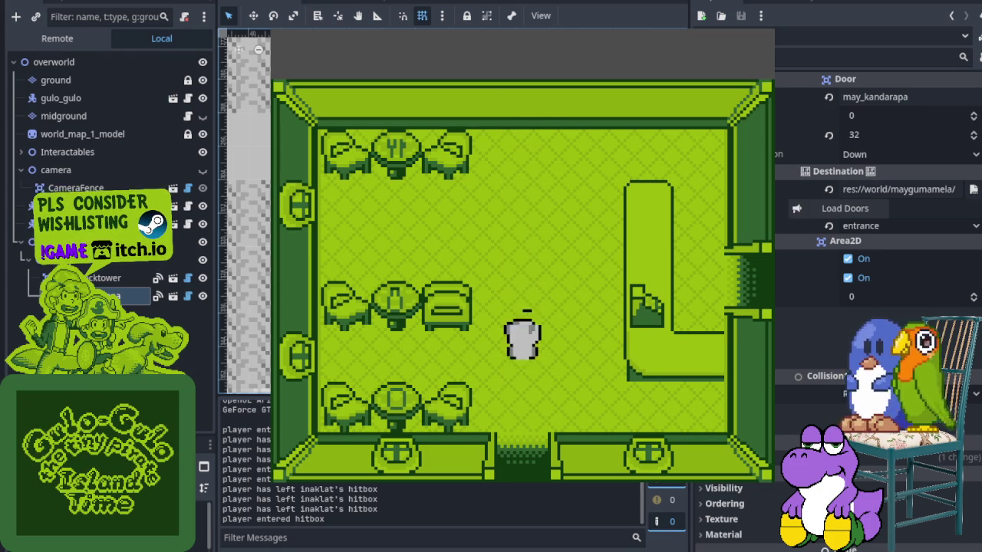
{"action": "key", "text": "Up"}
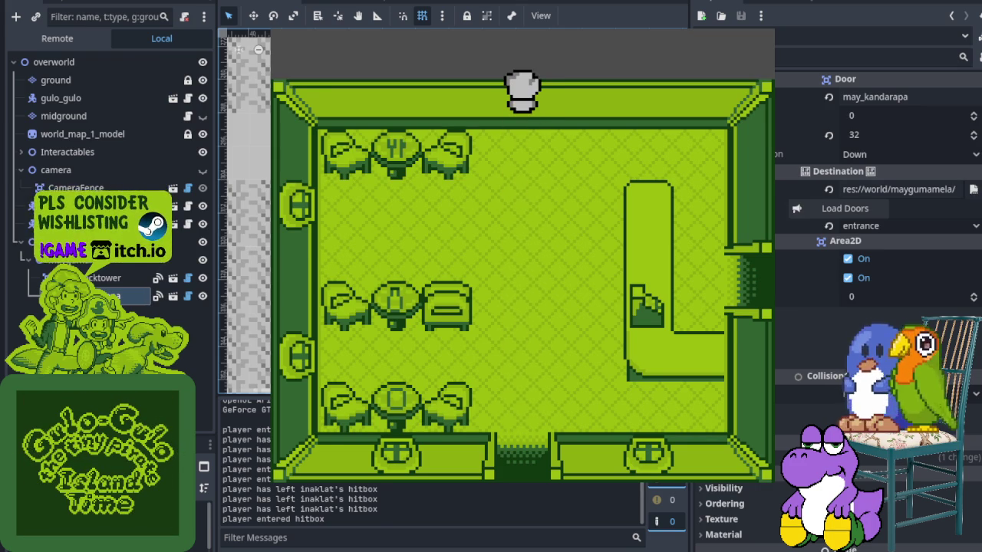
{"action": "key", "text": "F8"}
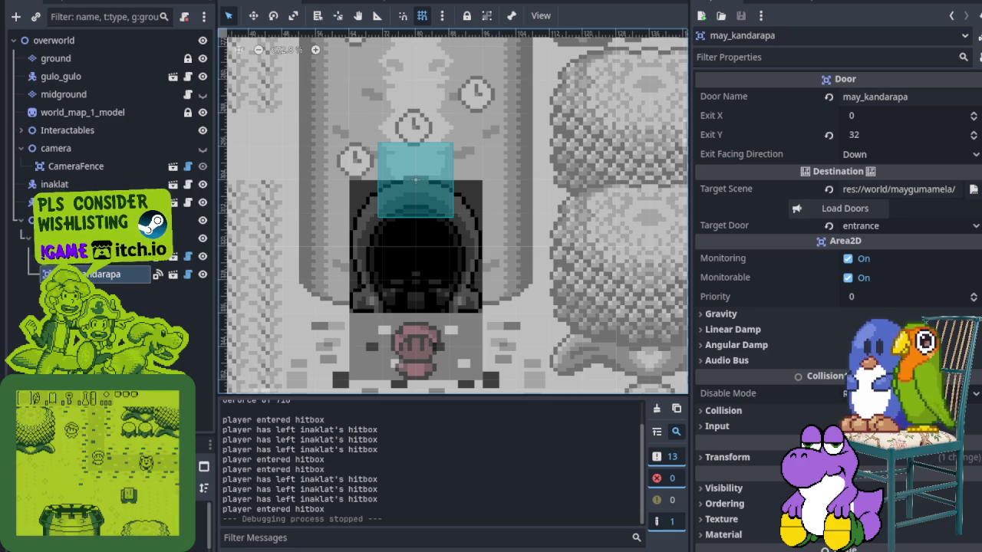
{"action": "left_click", "coordinate": [62, 77]}
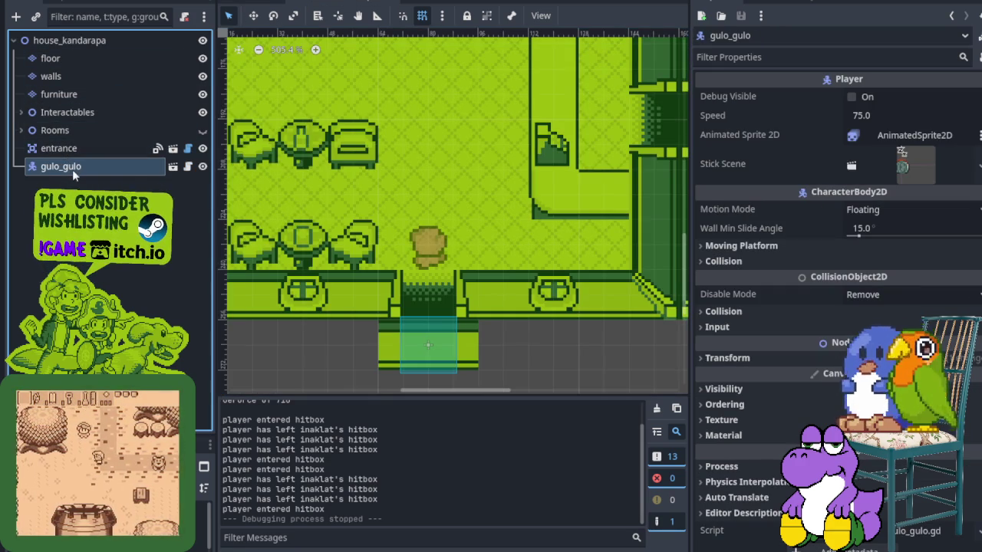
- Move gulo_gulo up to sit directly under floor, above walls and furniture, and save
{"action": "key", "text": "ctrl+Up"}
{"action": "key", "text": "ctrl+Up"}
{"action": "key", "text": "ctrl+Up"}
{"action": "key", "text": "ctrl+Up"}
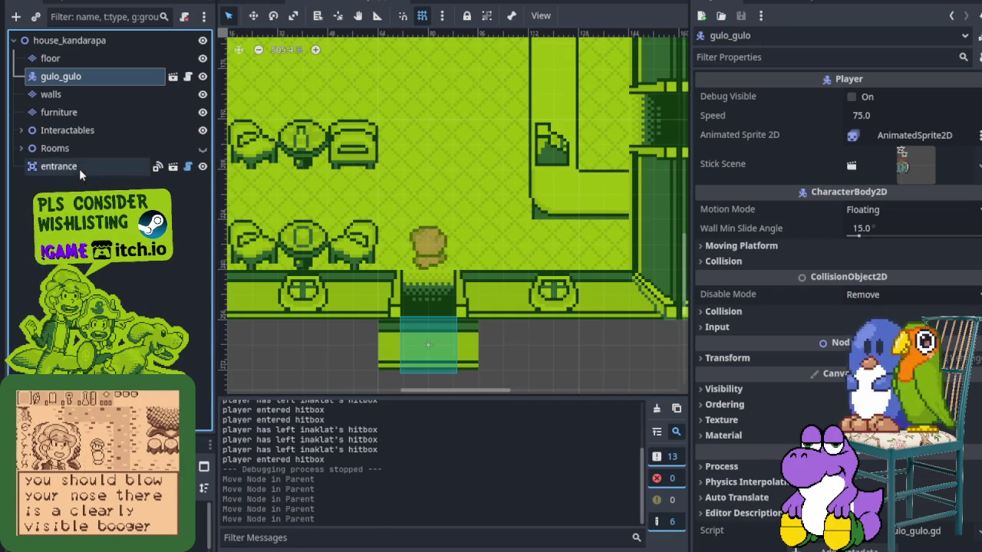
{"action": "key", "text": "ctrl+s"}
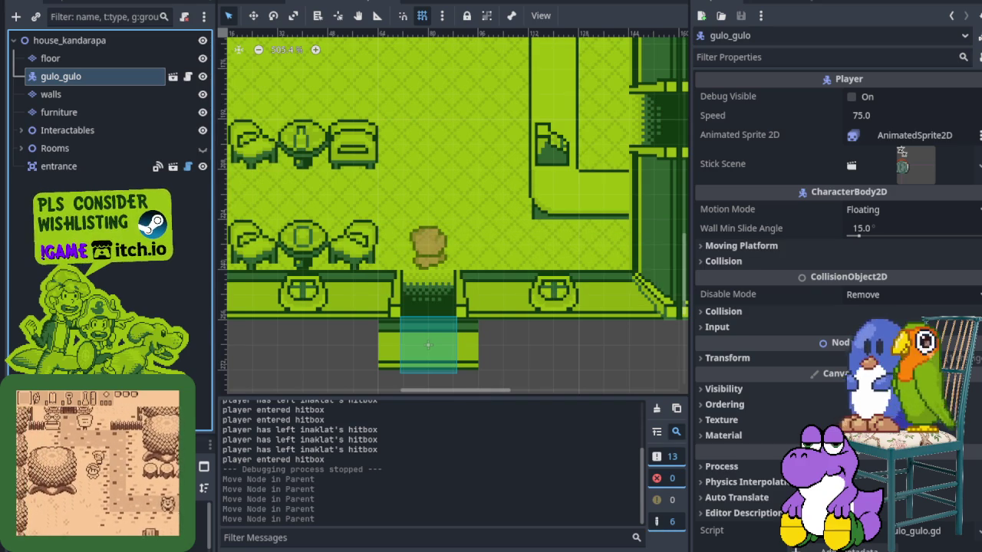
{"action": "key", "text": "ctrl+s"}
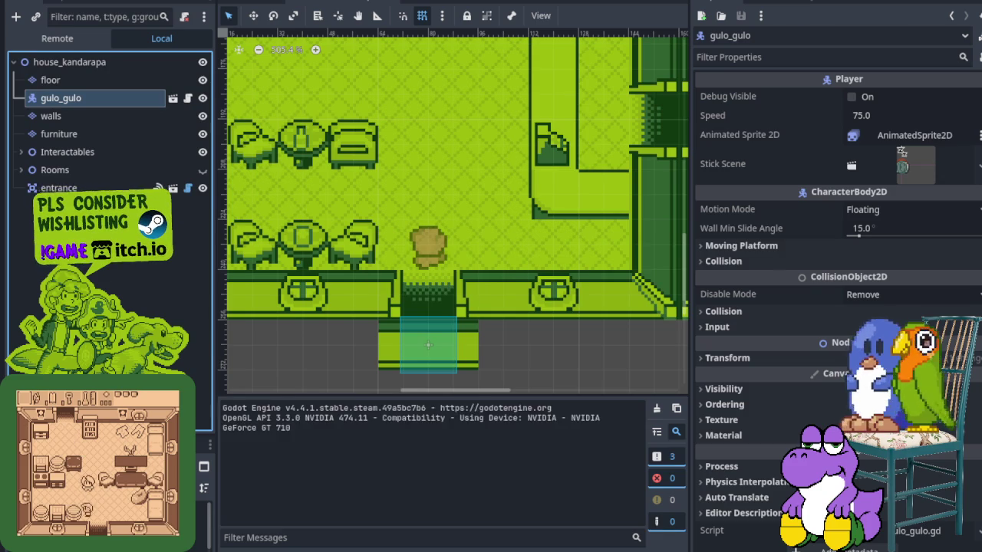
- Walk the player out the front door to the village and back into the house doorway
{"action": "key", "text": "Up"}
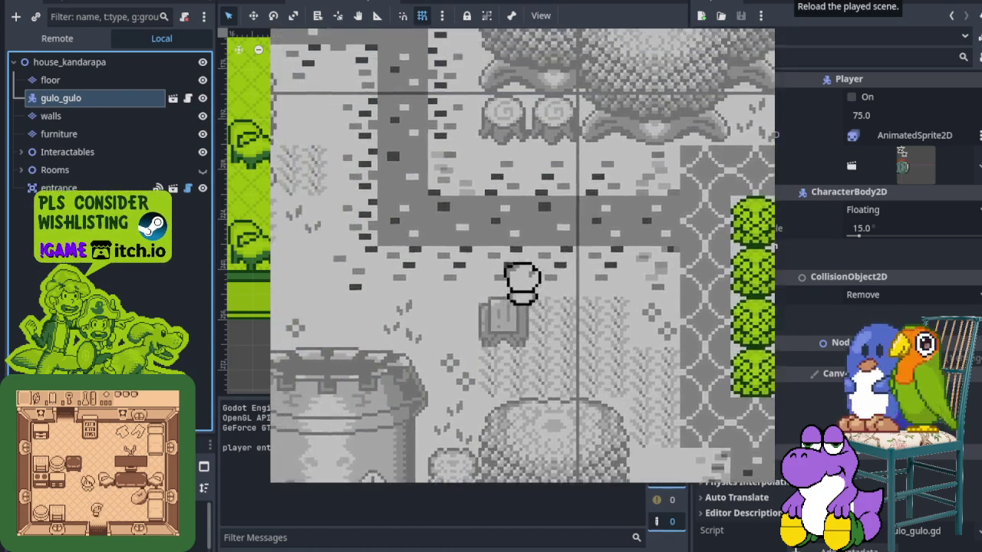
{"action": "key", "text": "Left"}
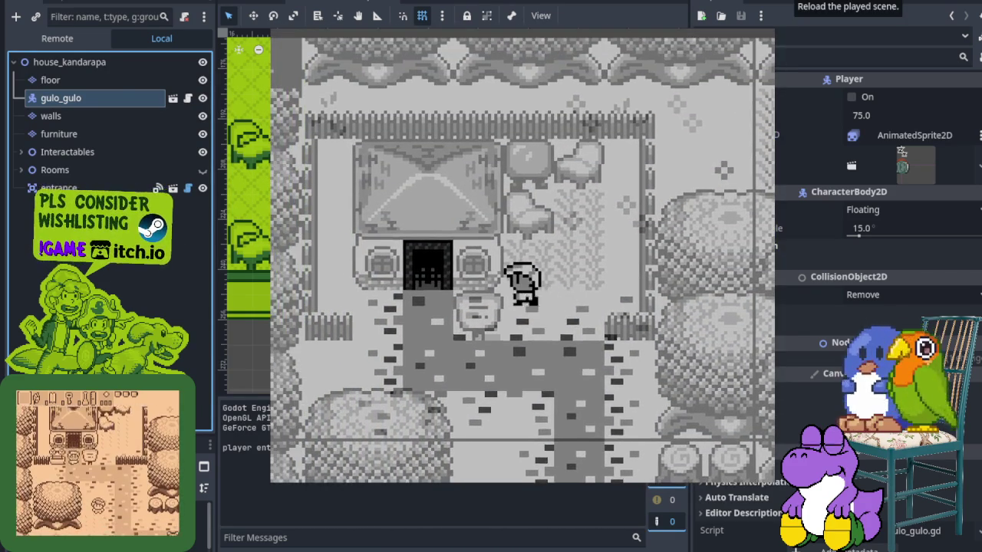
{"action": "key", "text": "Up"}
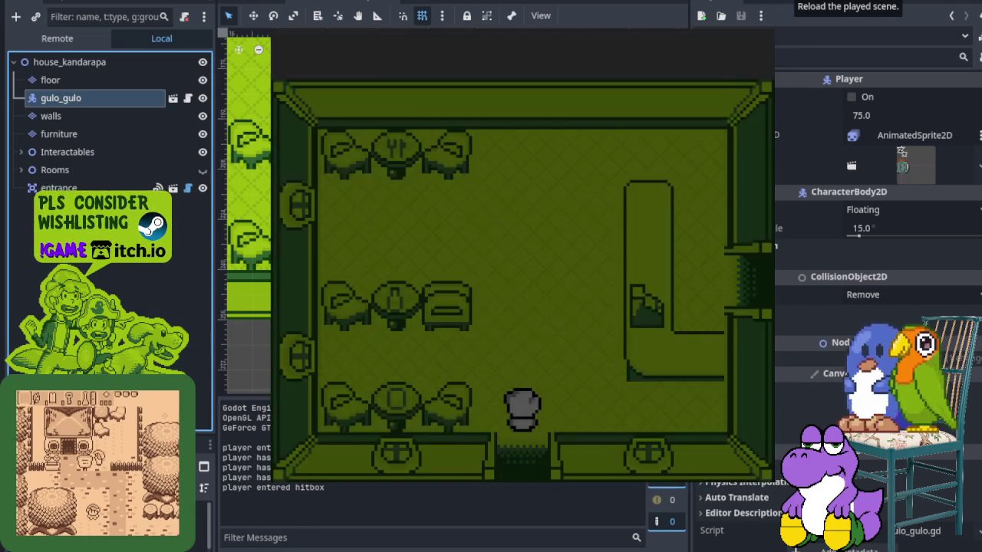
{"action": "key", "text": "Up"}
{"action": "key", "text": "Down"}
{"action": "key", "text": "Down"}
{"action": "key", "text": "Up"}
{"action": "key", "text": "Down"}
{"action": "key", "text": "Down"}
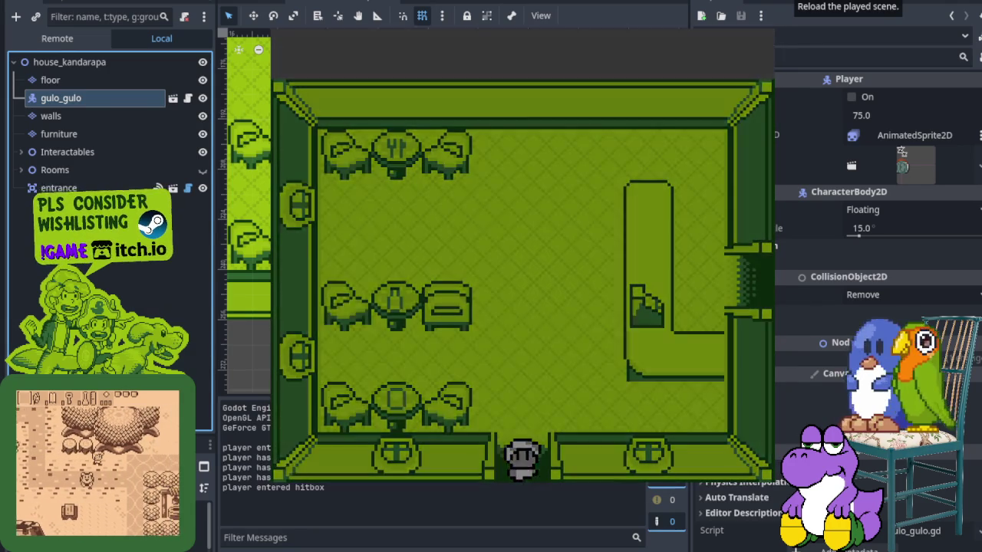
{"action": "key", "text": "Left"}
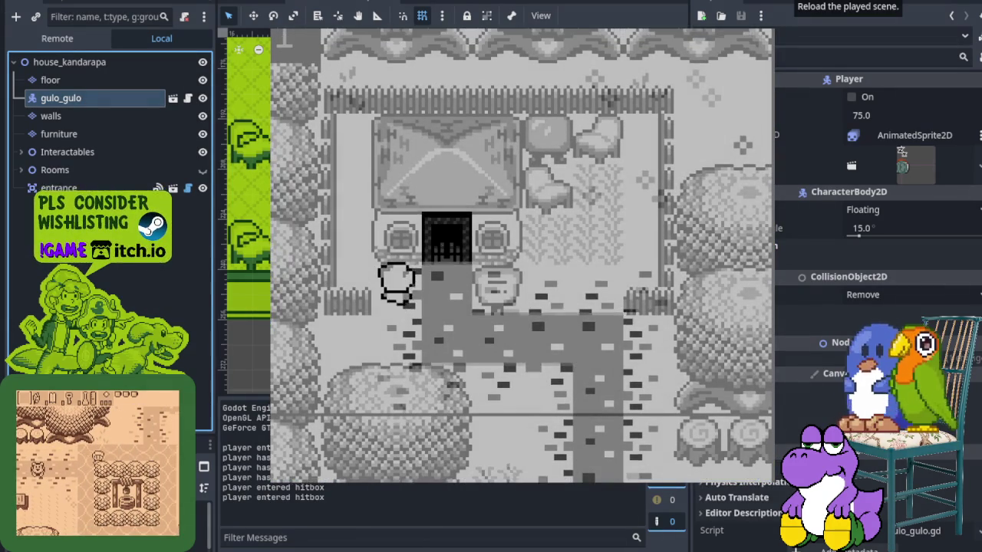
{"action": "key", "text": "Up"}
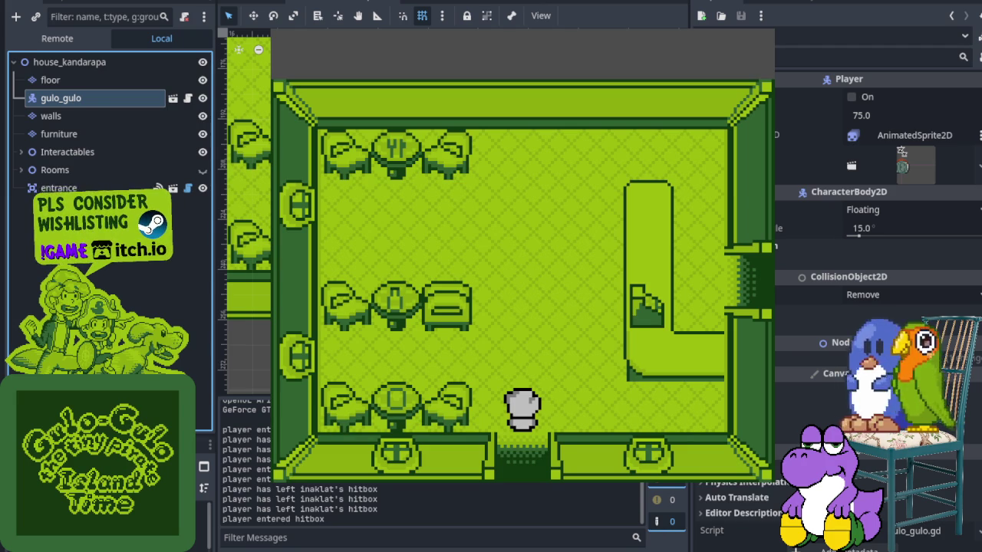
- Walk around the first room's counter and through the east doorway past the cabinet
{"action": "key", "text": "Up"}
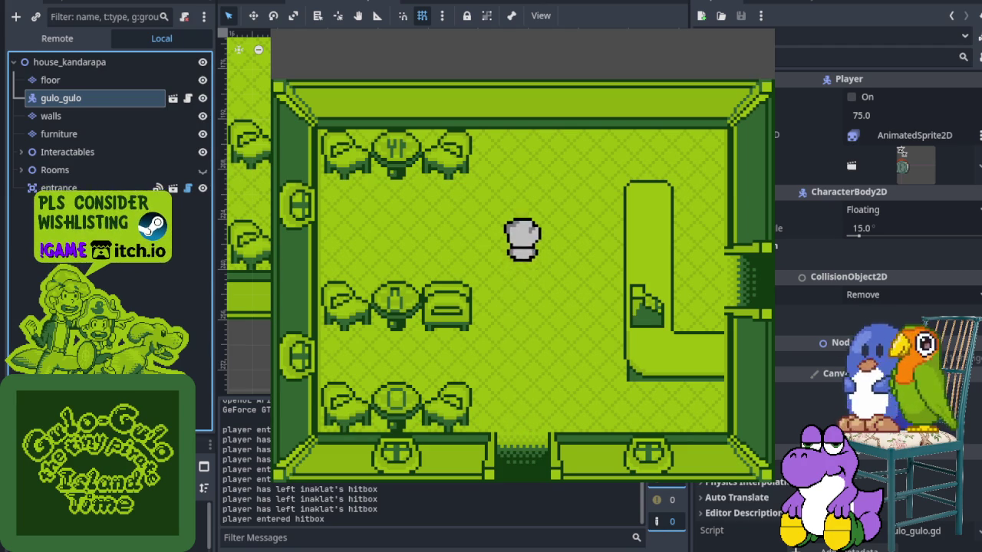
{"action": "key", "text": "Right"}
{"action": "key", "text": "Left"}
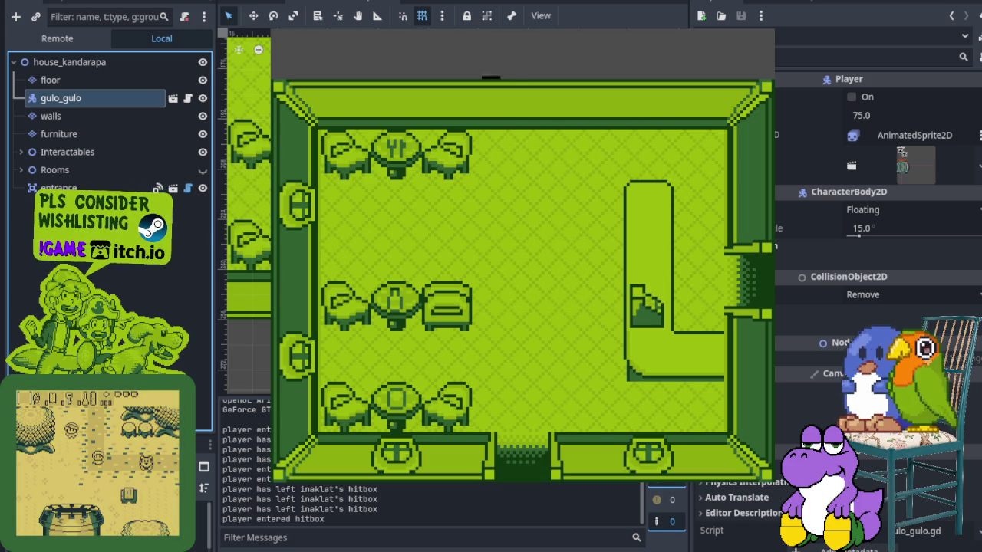
{"action": "key", "text": "Down"}
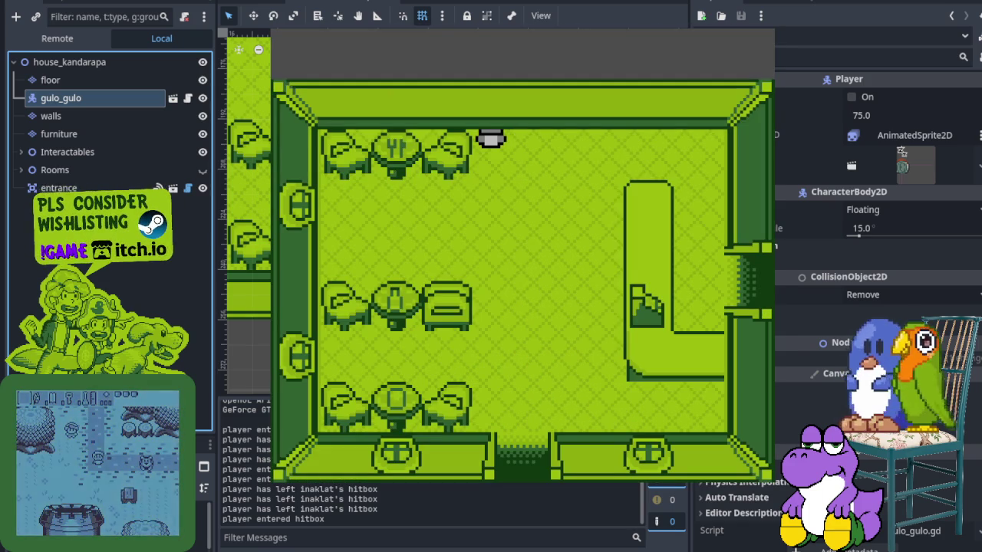
{"action": "key", "text": "Up"}
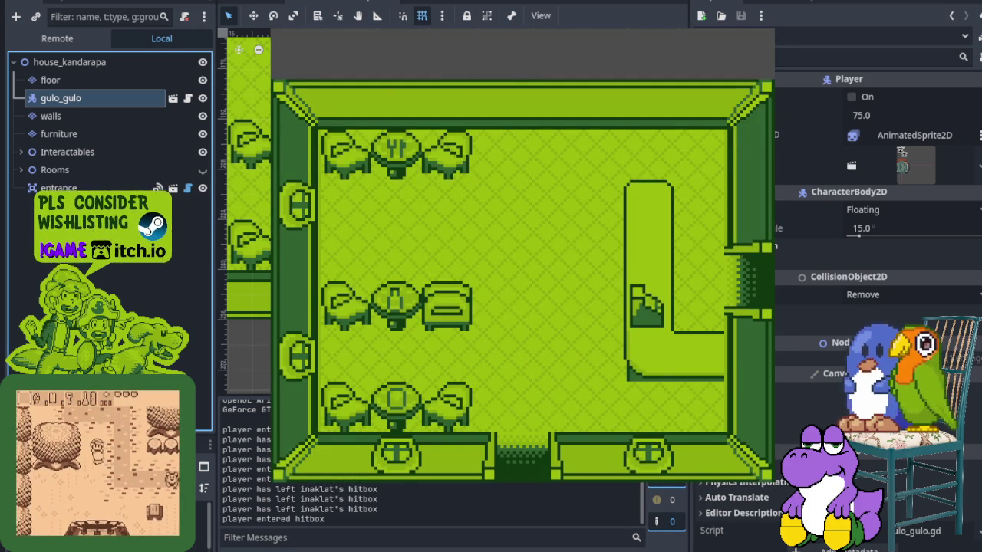
{"action": "key", "text": "Right"}
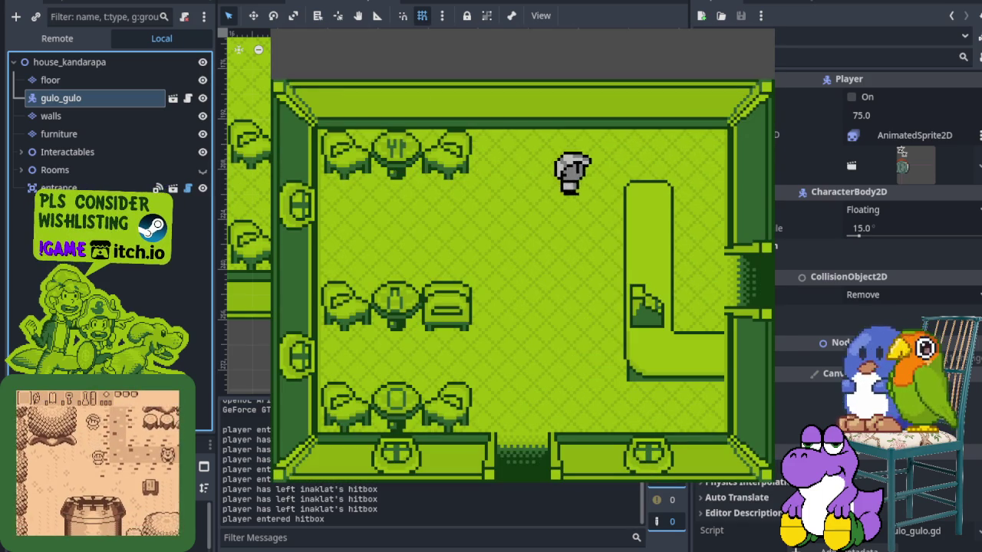
{"action": "key", "text": "Down"}
{"action": "key", "text": "Up"}
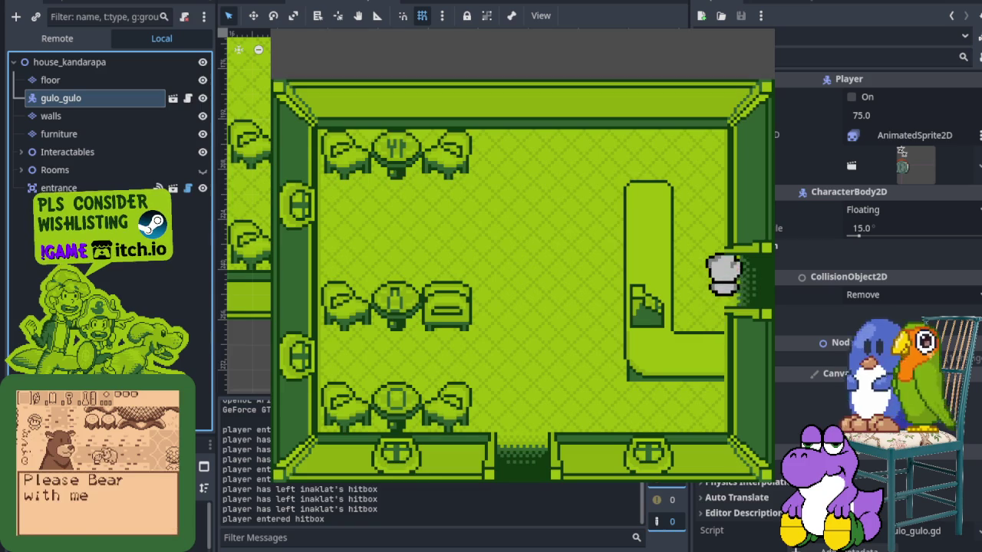
{"action": "key", "text": "Right"}
{"action": "key", "text": "Down"}
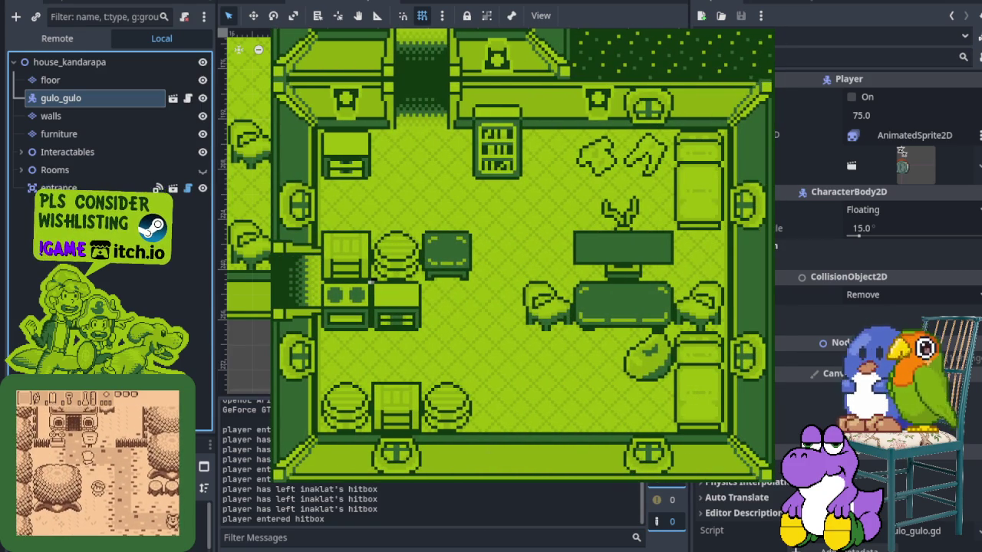
{"action": "key", "text": "Right"}
{"action": "key", "text": "Up"}
{"action": "key", "text": "Left"}
{"action": "key", "text": "Up"}
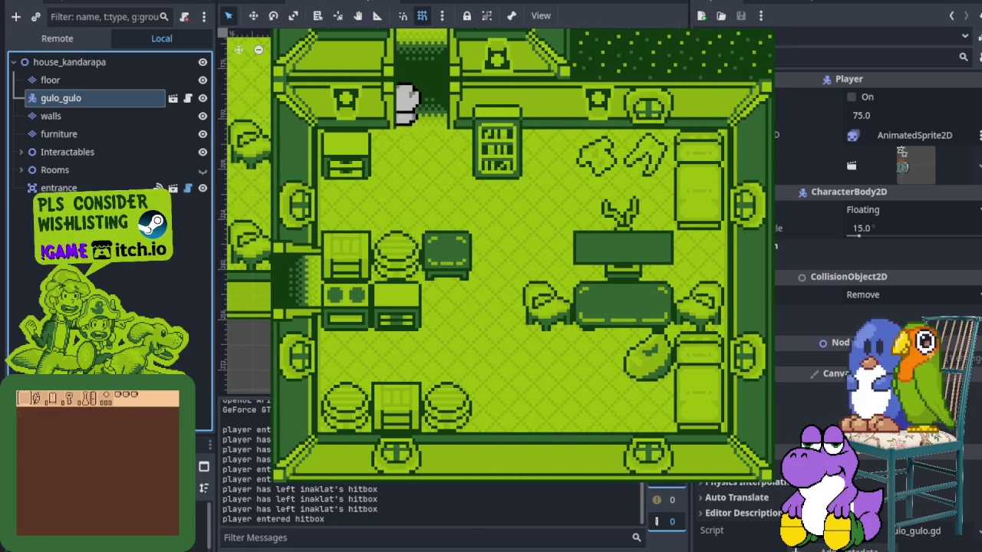
- Cross the upper room, go down into the room below, step outside and return
{"action": "key", "text": "Left"}
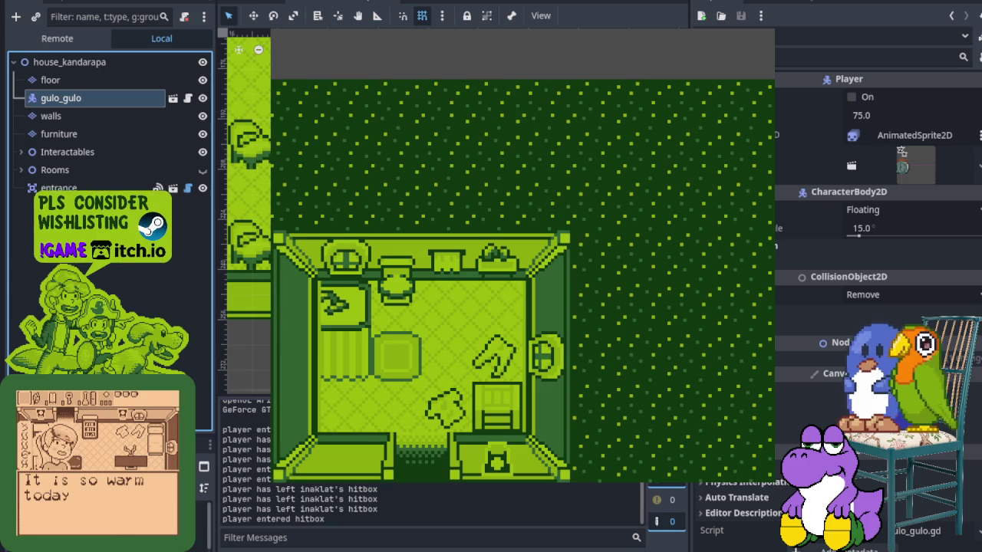
{"action": "key", "text": "Left"}
{"action": "key", "text": "Right"}
{"action": "key", "text": "Down"}
{"action": "key", "text": "Down"}
{"action": "key", "text": "Right"}
{"action": "key", "text": "Down"}
{"action": "key", "text": "Left"}
{"action": "key", "text": "Right"}
{"action": "key", "text": "Left"}
{"action": "key", "text": "Down"}
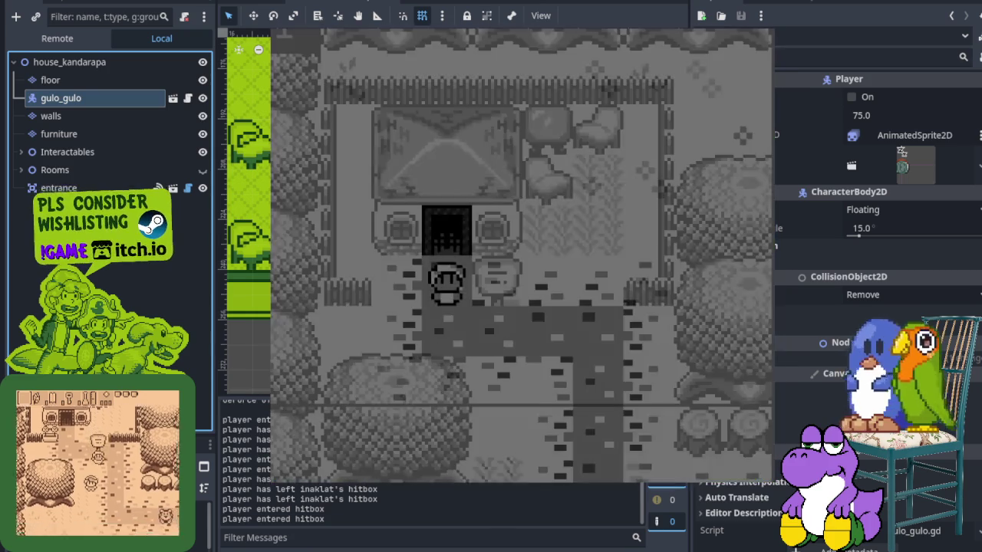
{"action": "key", "text": "Up"}
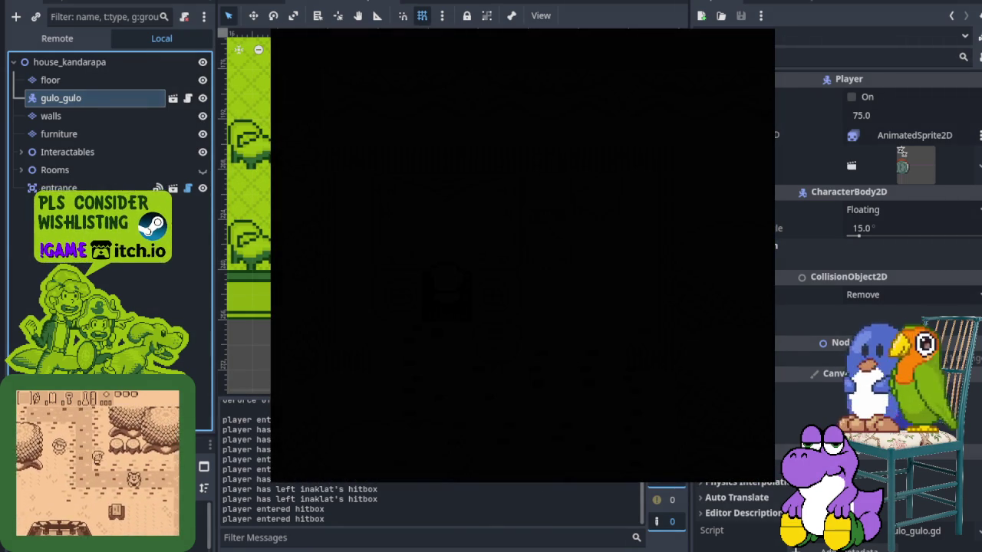
- Walk past the bookshelf and furniture in the remaining rooms, then stop the game
{"action": "key", "text": "Right"}
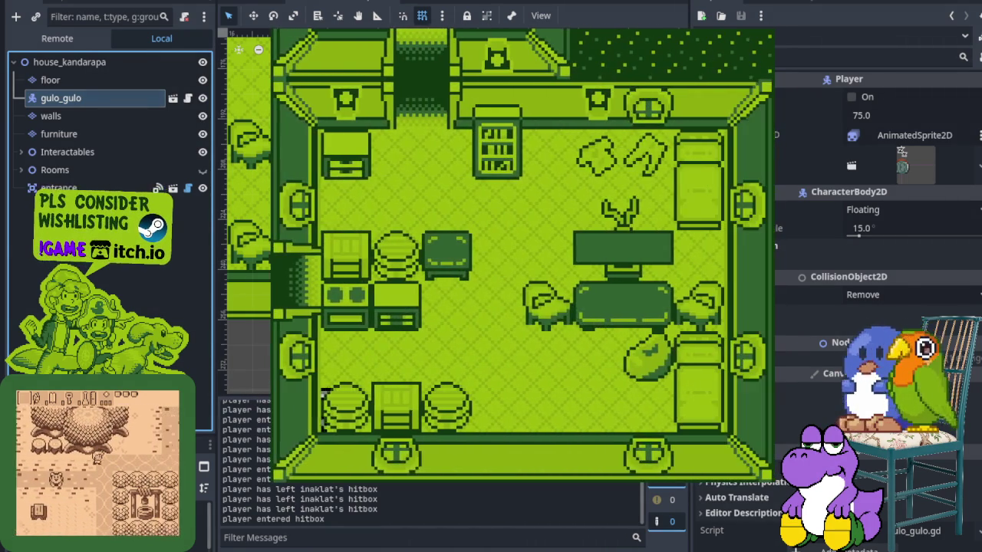
{"action": "key", "text": "Up"}
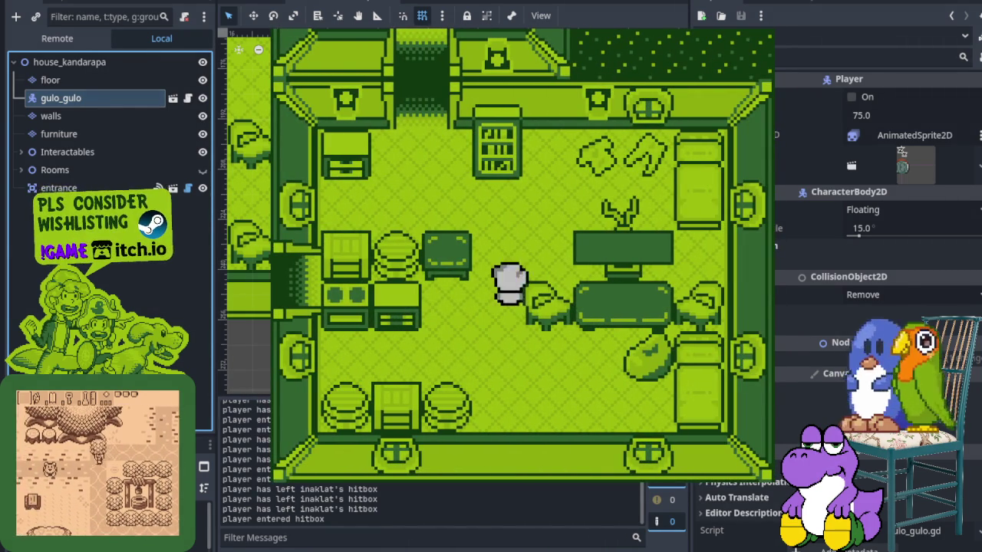
{"action": "key", "text": "Down"}
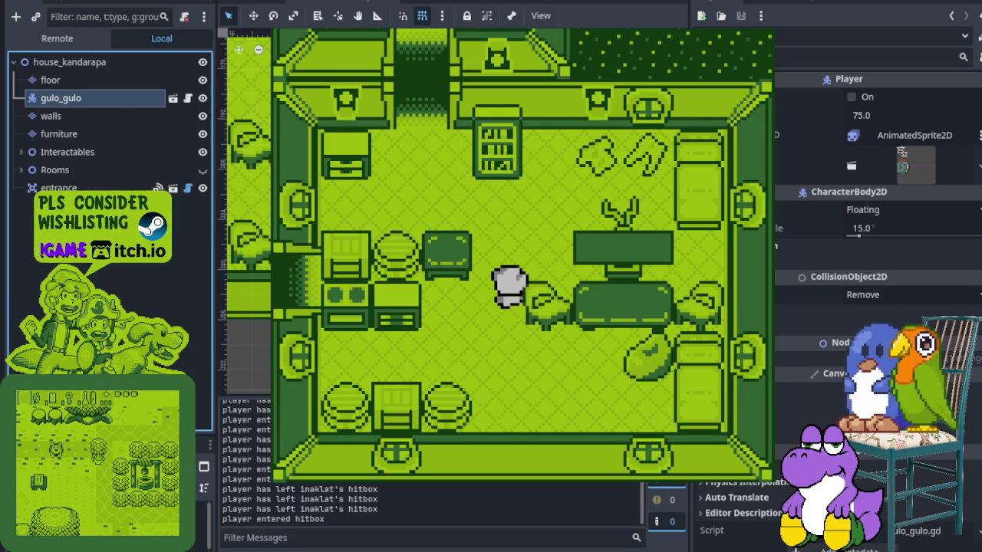
{"action": "key", "text": "Left"}
{"action": "key", "text": "Up"}
{"action": "key", "text": "Down"}
{"action": "key", "text": "Down"}
{"action": "key", "text": "Left"}
{"action": "key", "text": "Left"}
{"action": "key", "text": "Down"}
{"action": "key", "text": "Up"}
{"action": "key", "text": "Down"}
{"action": "key", "text": "Up"}
{"action": "key", "text": "Down"}
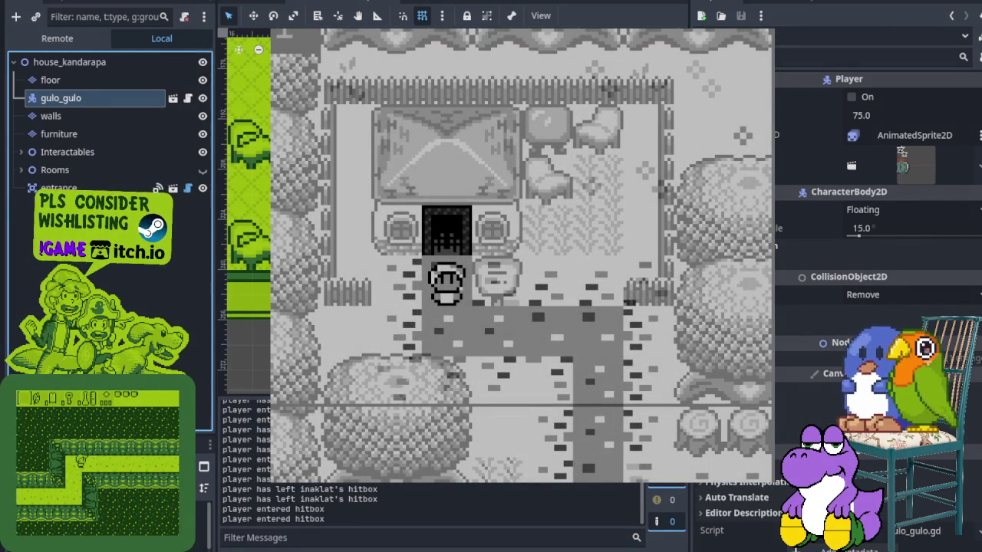
{"action": "key", "text": "F8"}
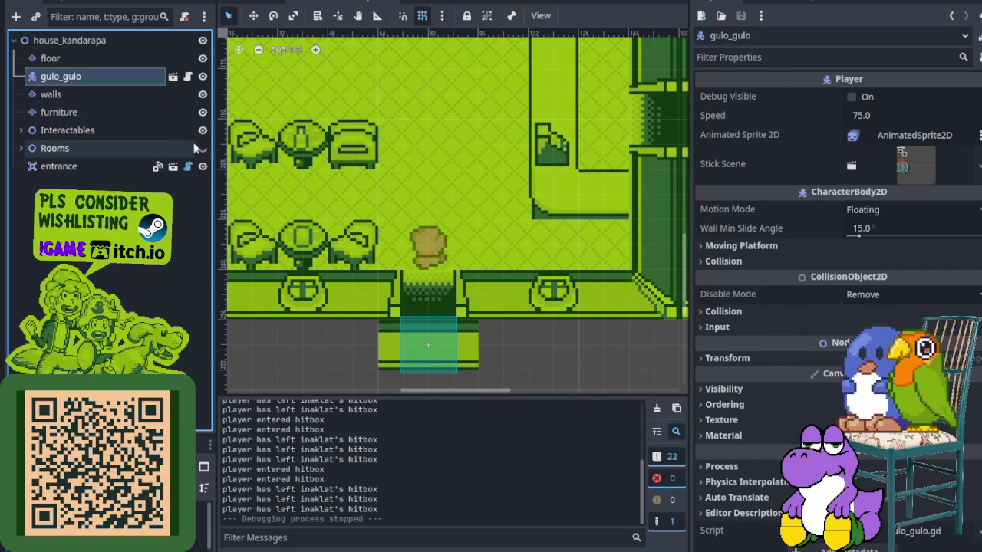
- Show Rooms in house_kandarapa and camera and midground in the overworld, saving both scenes
{"action": "left_click", "coordinate": [202, 149]}
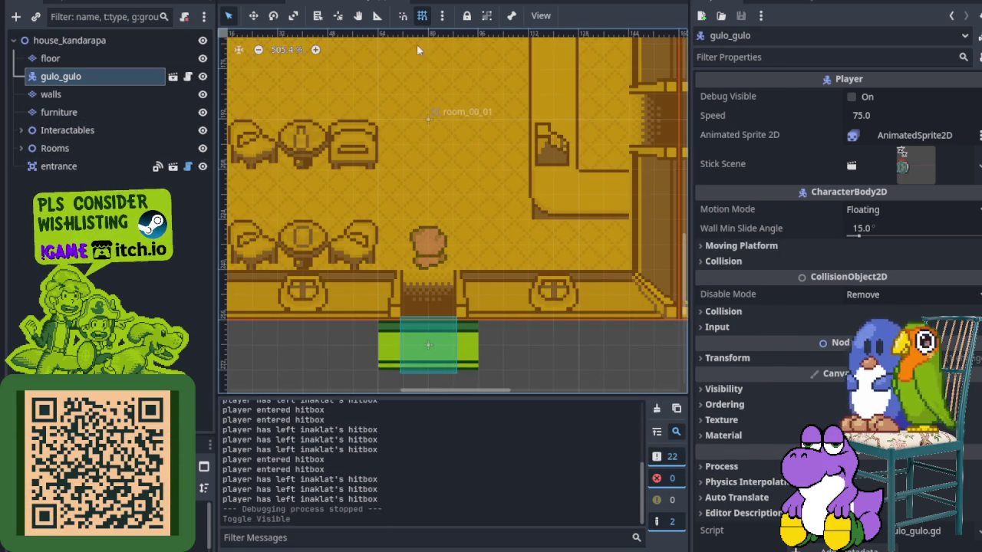
{"action": "key", "text": "ctrl+s"}
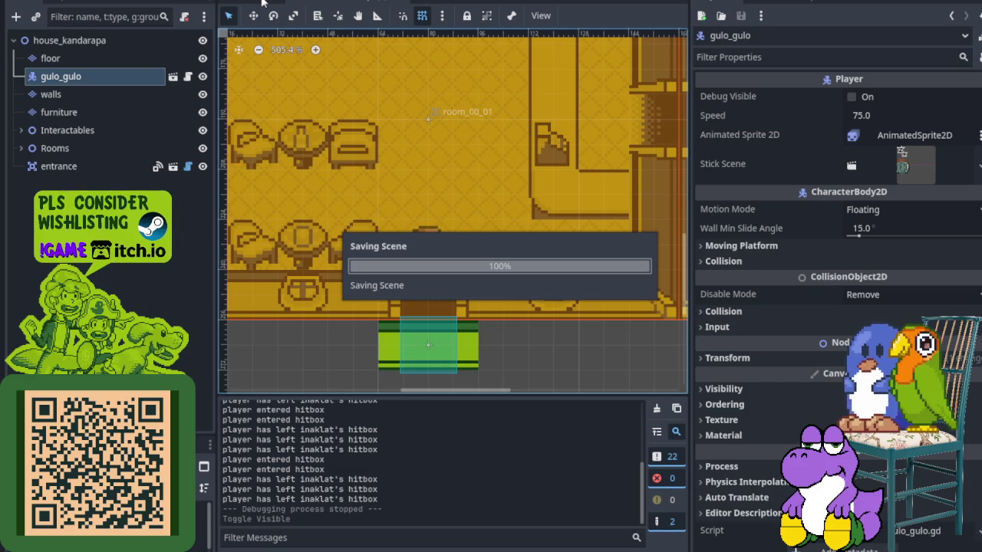
{"action": "left_click", "coordinate": [262, 2]}
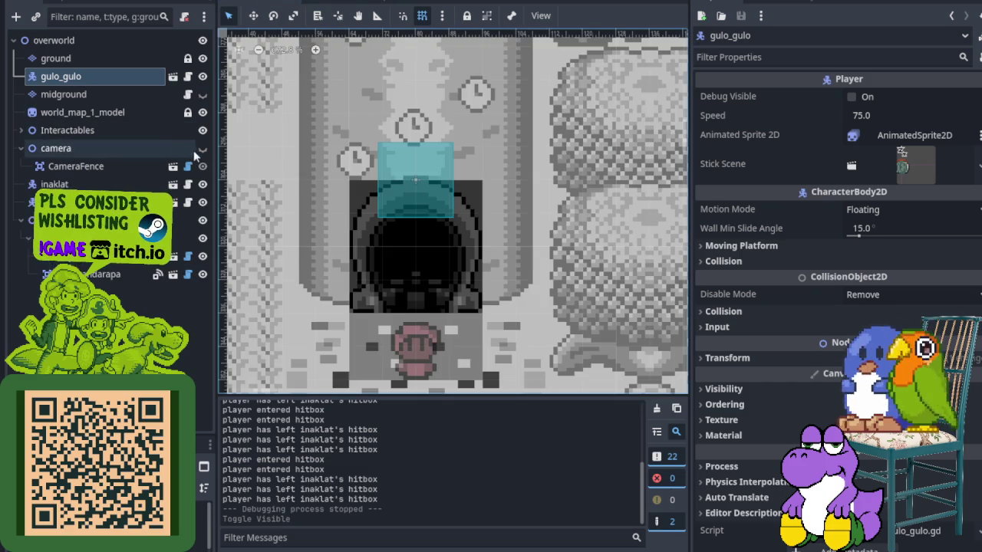
{"action": "left_click", "coordinate": [203, 148]}
{"action": "left_click", "coordinate": [202, 93]}
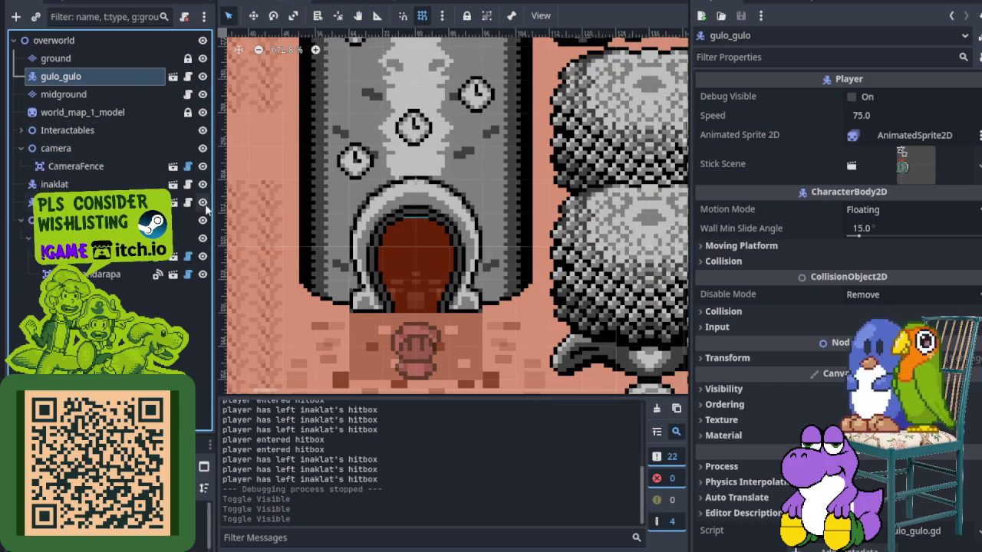
{"action": "key", "text": "ctrl+s"}
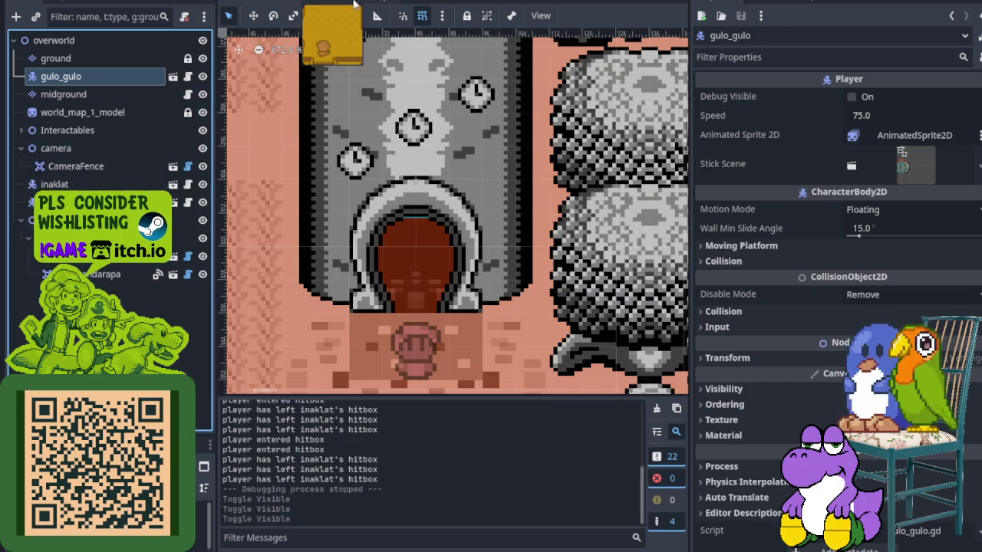
{"action": "left_click", "coordinate": [353, 4]}
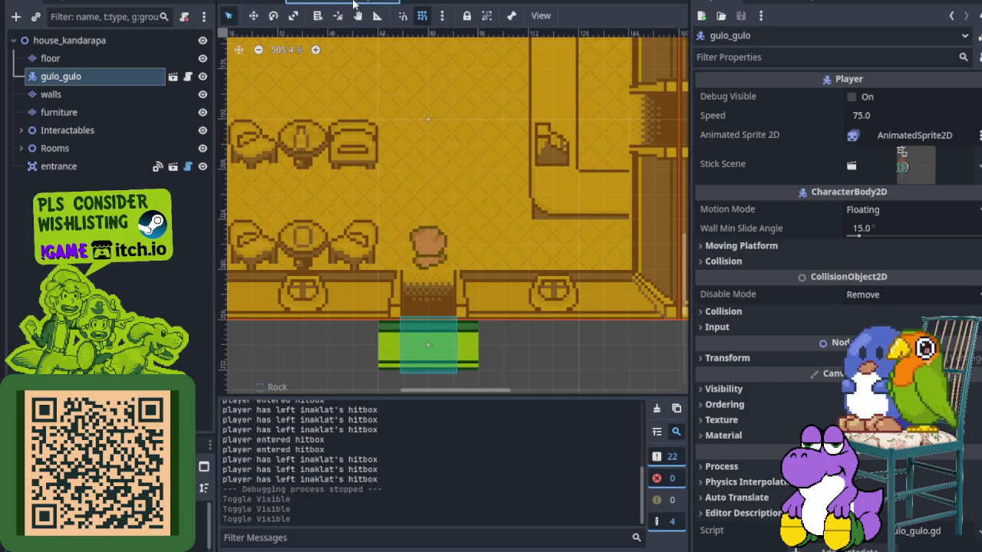
{"action": "left_click", "coordinate": [101, 115]}
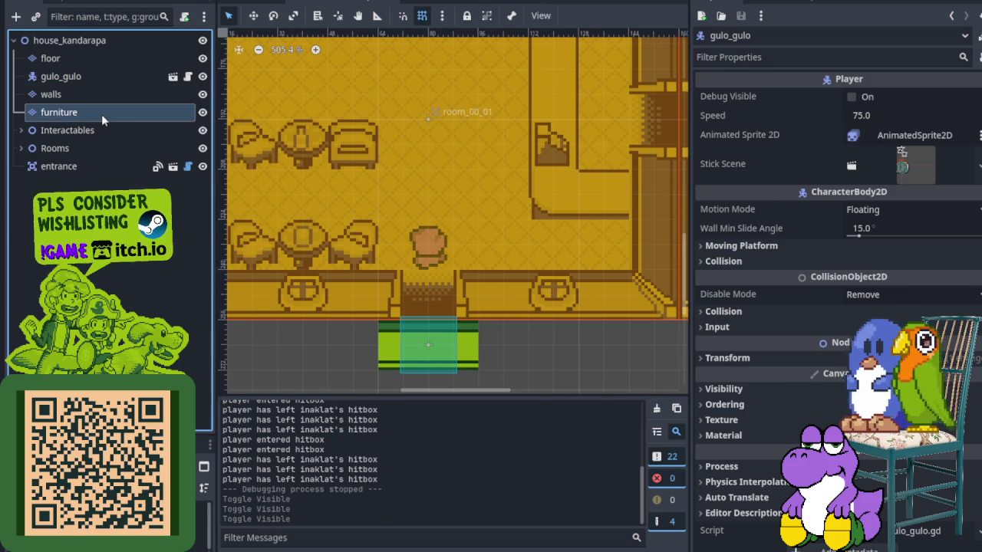
- Turn on Y Sort Enabled for the furniture layer and save house_kandarapa
{"action": "right_click", "coordinate": [101, 114]}
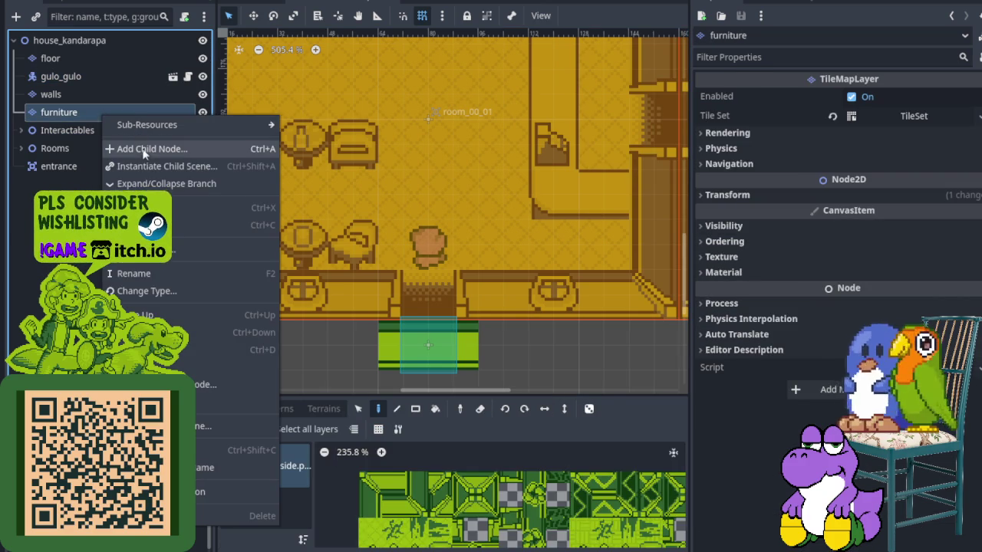
{"action": "key", "text": "Escape"}
{"action": "left_click", "coordinate": [78, 113]}
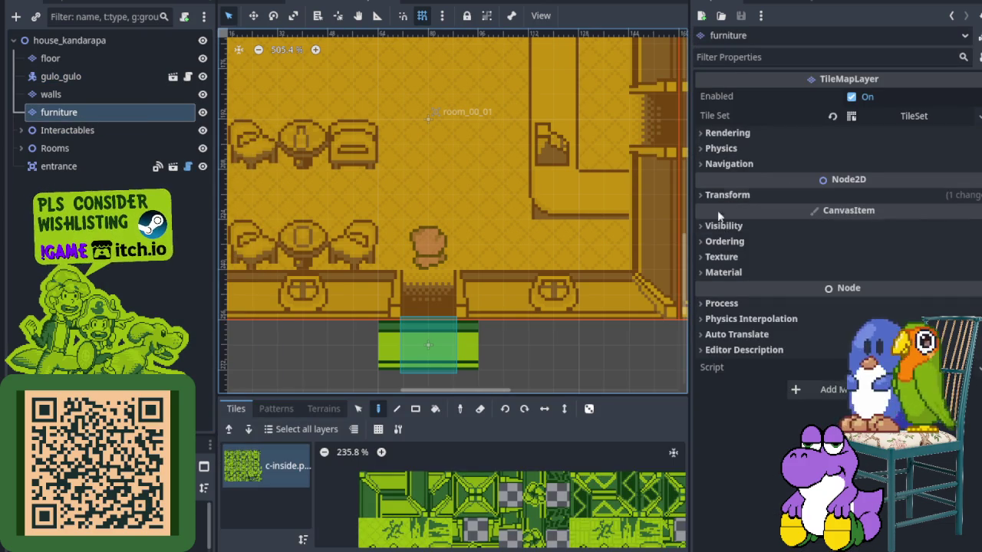
{"action": "left_click", "coordinate": [721, 242]}
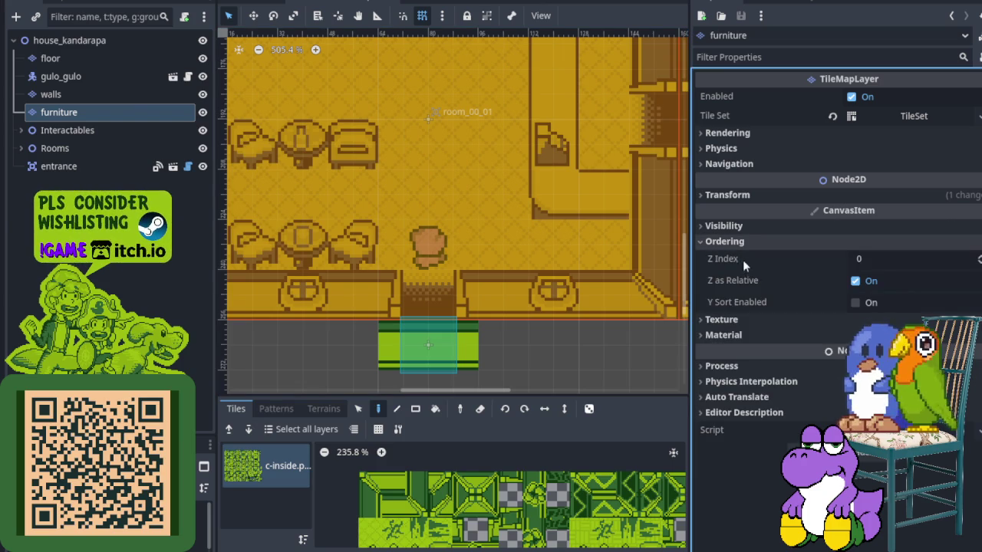
{"action": "left_click", "coordinate": [855, 302]}
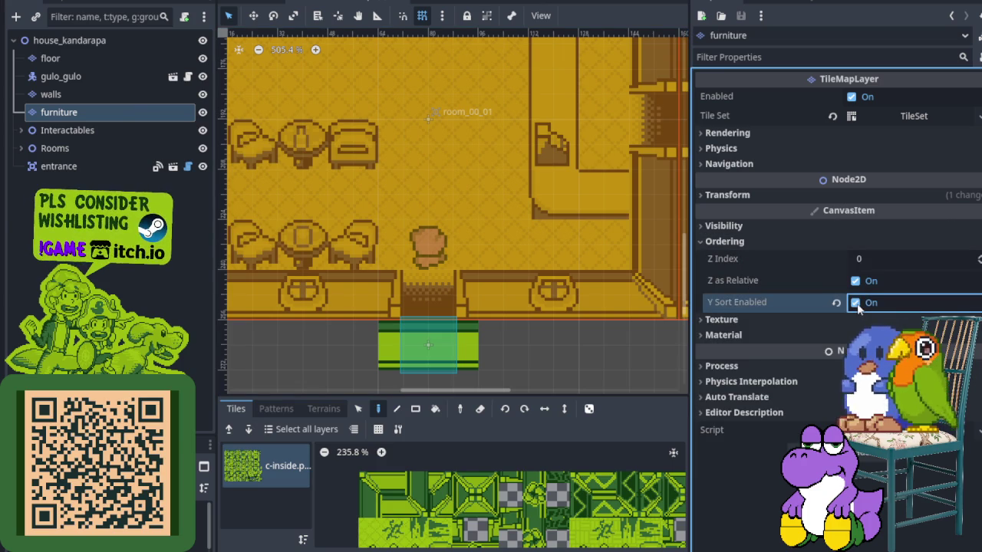
{"action": "scroll", "coordinate": [493, 349], "scroll_direction": "right", "scroll_amount": 2}
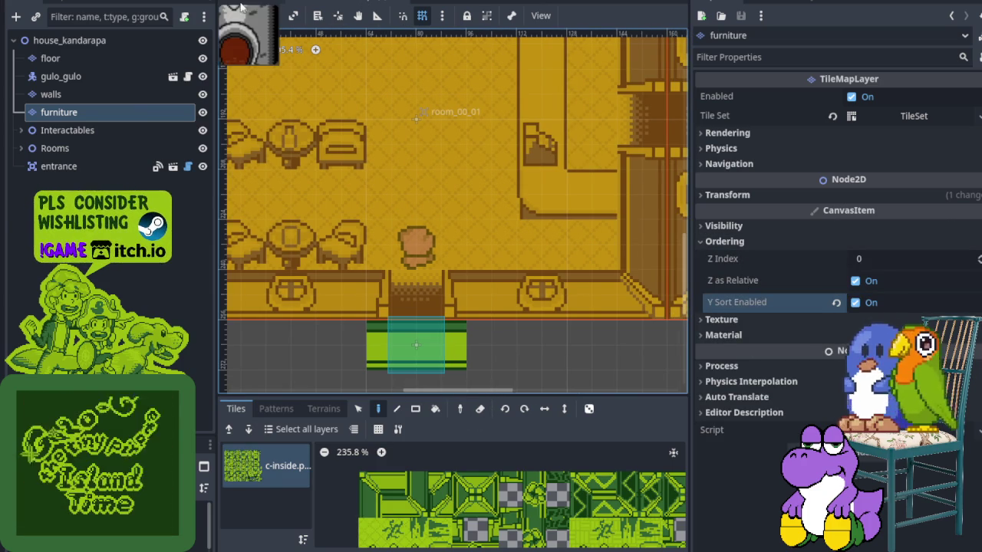
{"action": "key", "text": "ctrl+s"}
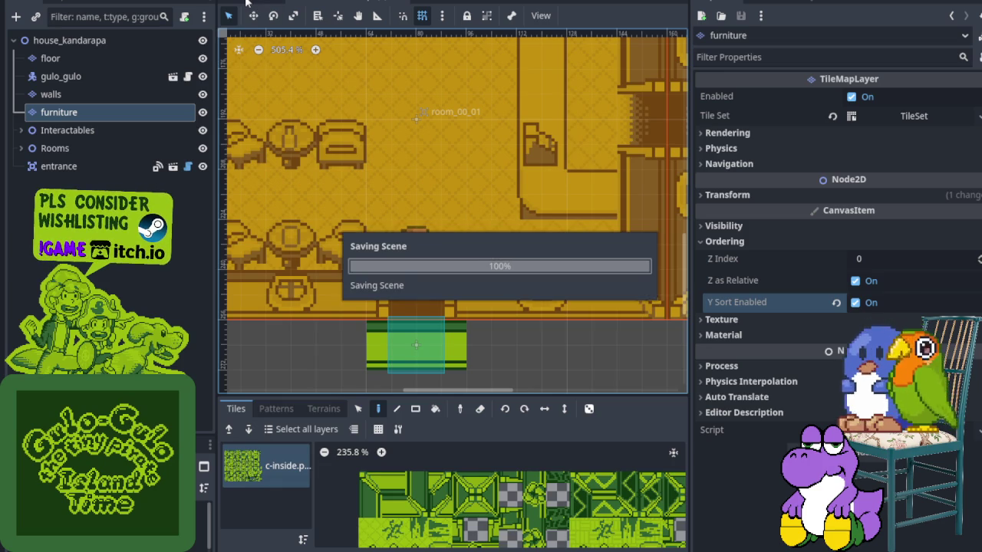
{"action": "left_click", "coordinate": [245, 3]}
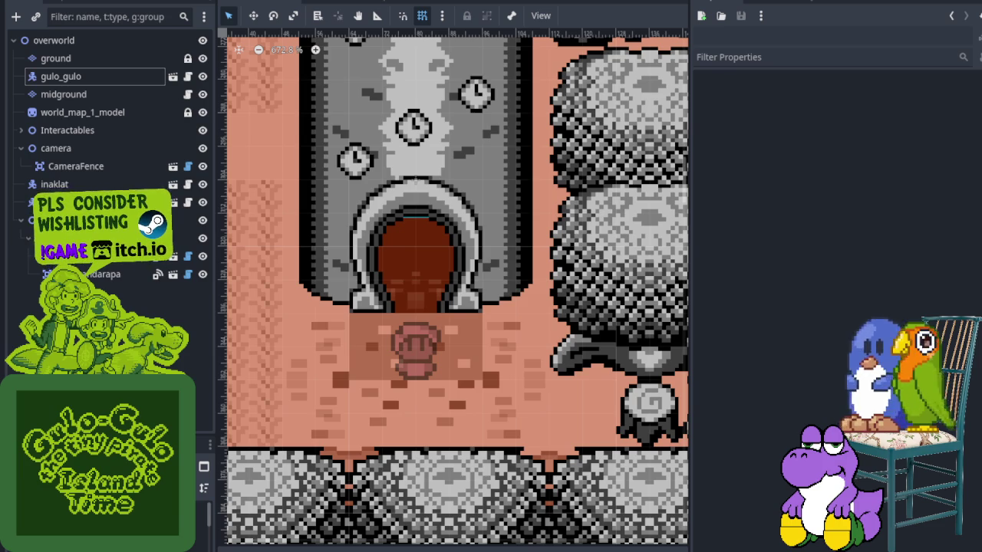
- Switch to the clockorocktower scene and inspect its cells_and_torches layer and neighbouring rooms
{"action": "left_click_drag", "start_coordinate": [107, 436], "coordinate": [107, 293]}
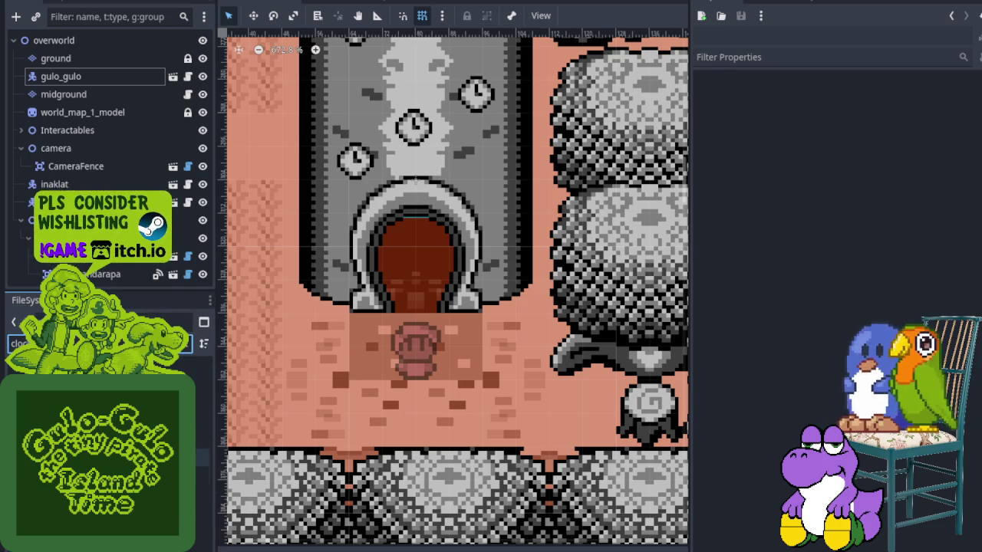
{"action": "key", "text": "ctrl+Tab"}
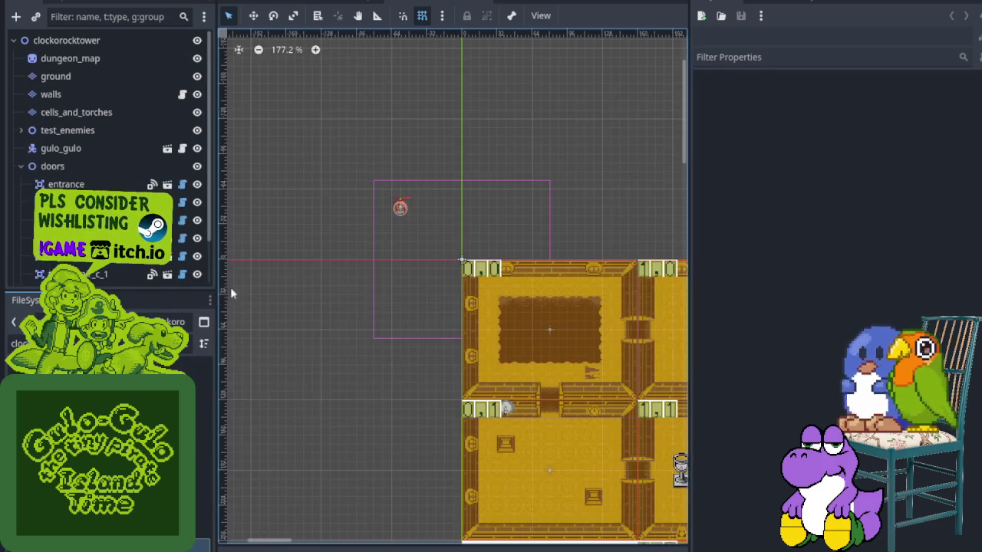
{"action": "left_click_drag", "start_coordinate": [179, 292], "coordinate": [179, 388]}
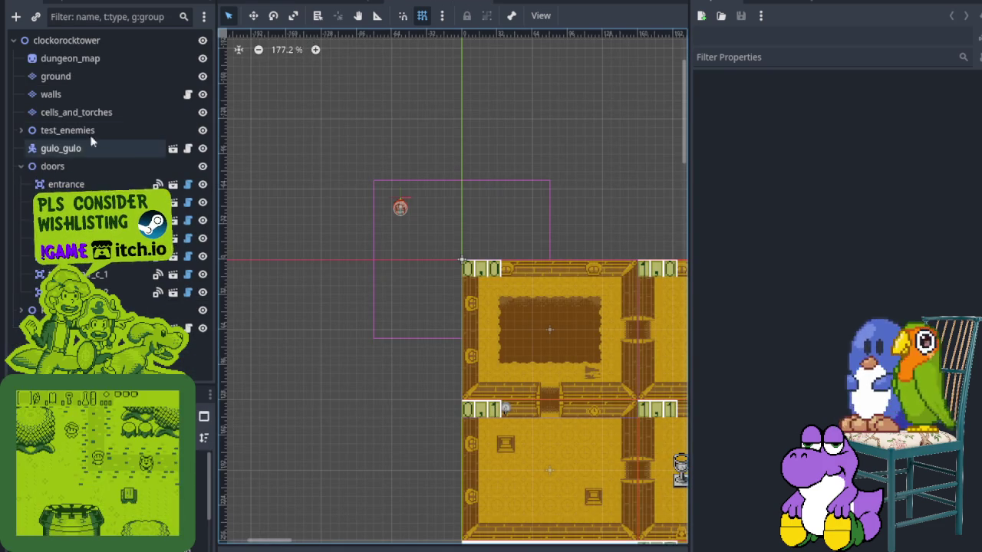
{"action": "left_click", "coordinate": [87, 115]}
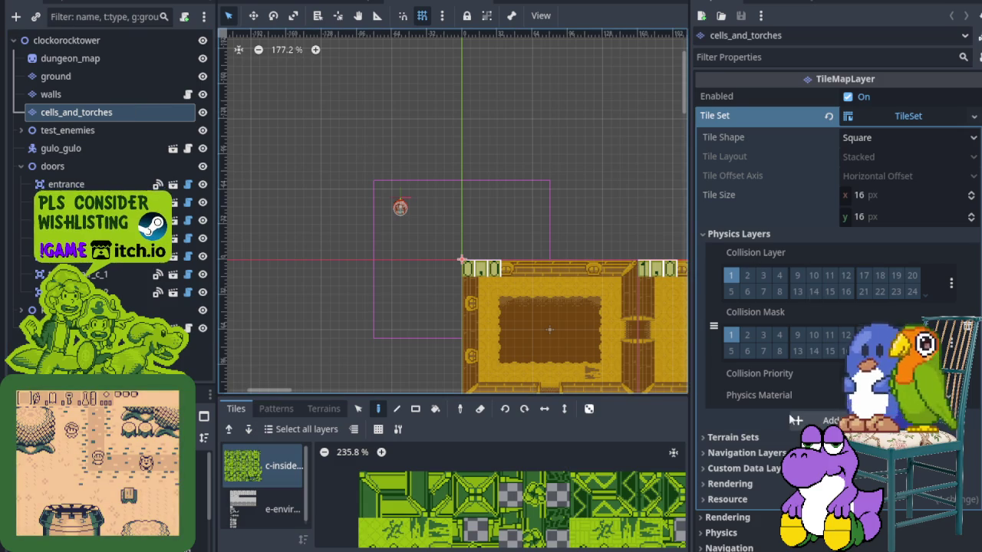
{"action": "scroll", "coordinate": [724, 491], "scroll_direction": "down", "scroll_amount": 3}
{"action": "scroll", "coordinate": [720, 394], "scroll_direction": "down", "scroll_amount": 3}
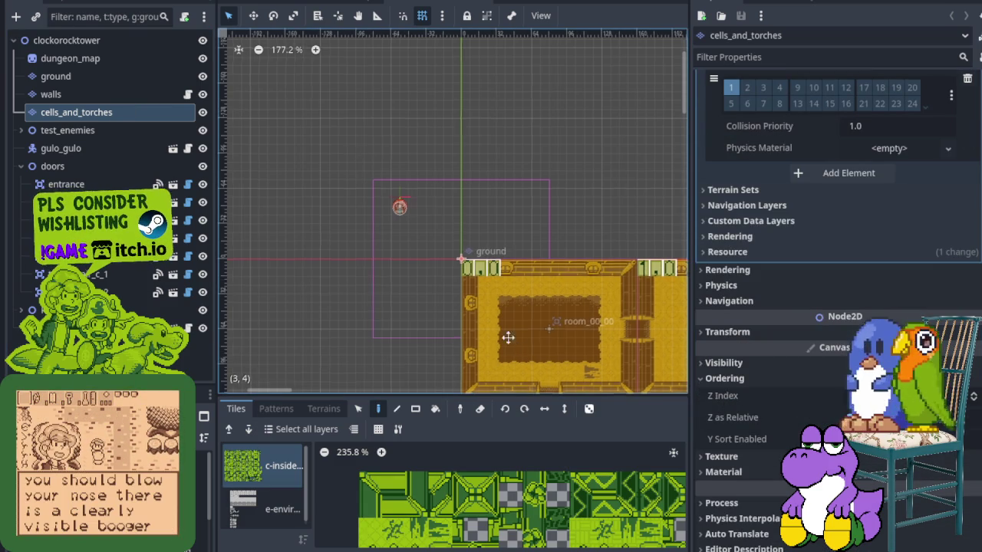
{"action": "left_click_drag", "start_coordinate": [513, 342], "coordinate": [335, 101]}
{"action": "left_click_drag", "start_coordinate": [398, 177], "coordinate": [367, 143]}
- Check the clockorocktower walls layer's Ordering settings, confirming Y Sort Enabled is off
{"action": "left_click", "coordinate": [56, 95]}
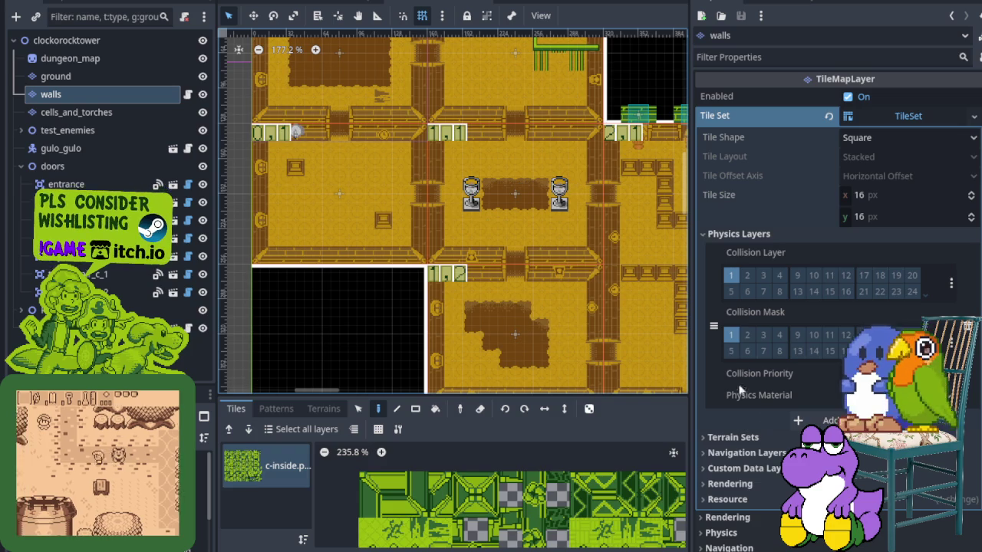
{"action": "scroll", "coordinate": [766, 463], "scroll_direction": "down", "scroll_amount": 5}
{"action": "scroll", "coordinate": [765, 463], "scroll_direction": "down", "scroll_amount": 1}
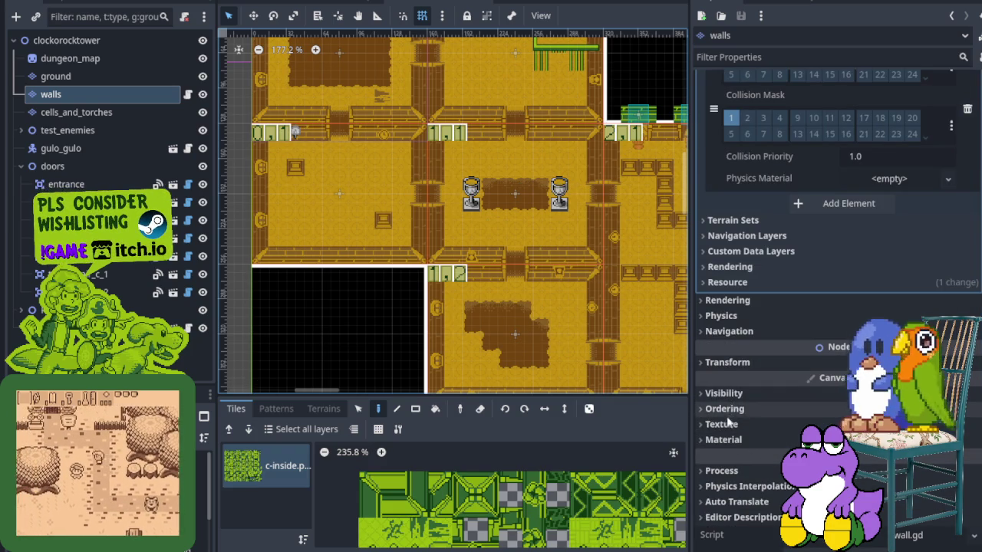
{"action": "left_click", "coordinate": [719, 365]}
{"action": "left_click", "coordinate": [720, 365]}
{"action": "left_click", "coordinate": [729, 409]}
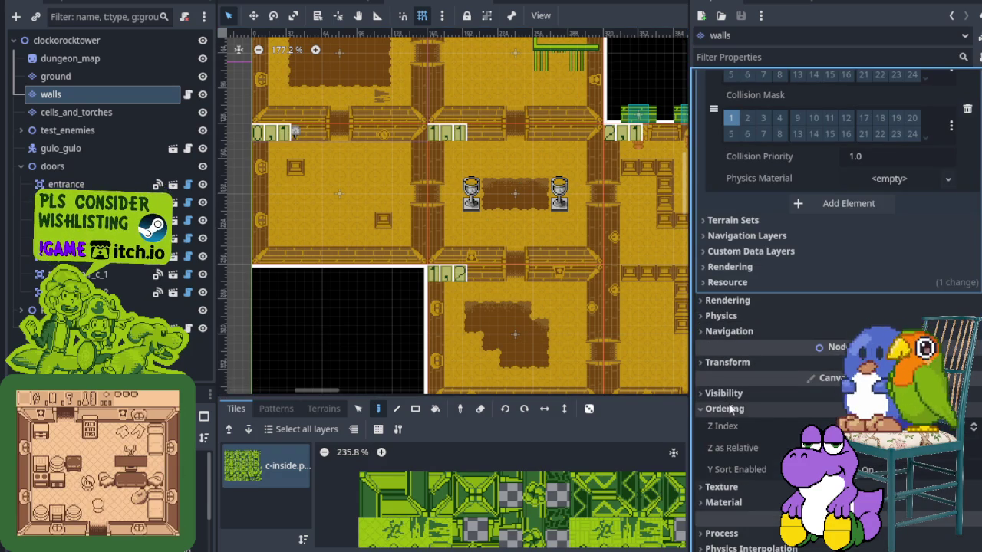
{"action": "left_click", "coordinate": [728, 410]}
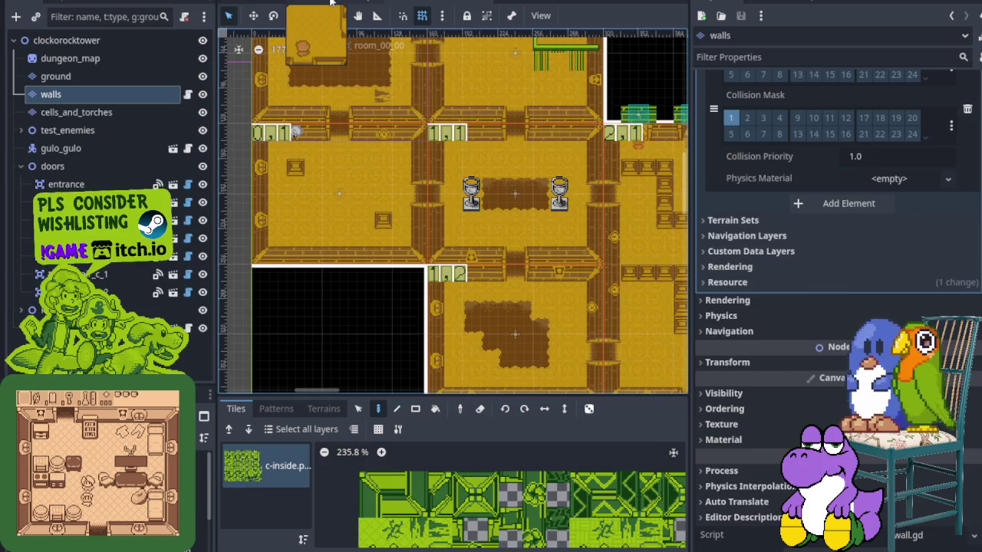
{"action": "scroll", "coordinate": [427, 159], "scroll_direction": "down", "scroll_amount": 5}
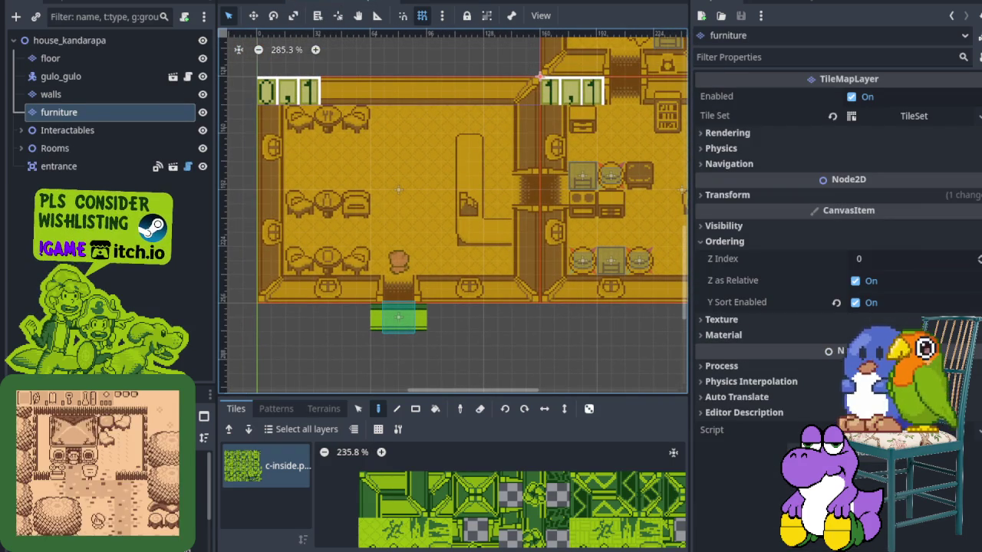
{"action": "left_click", "coordinate": [453, 4]}
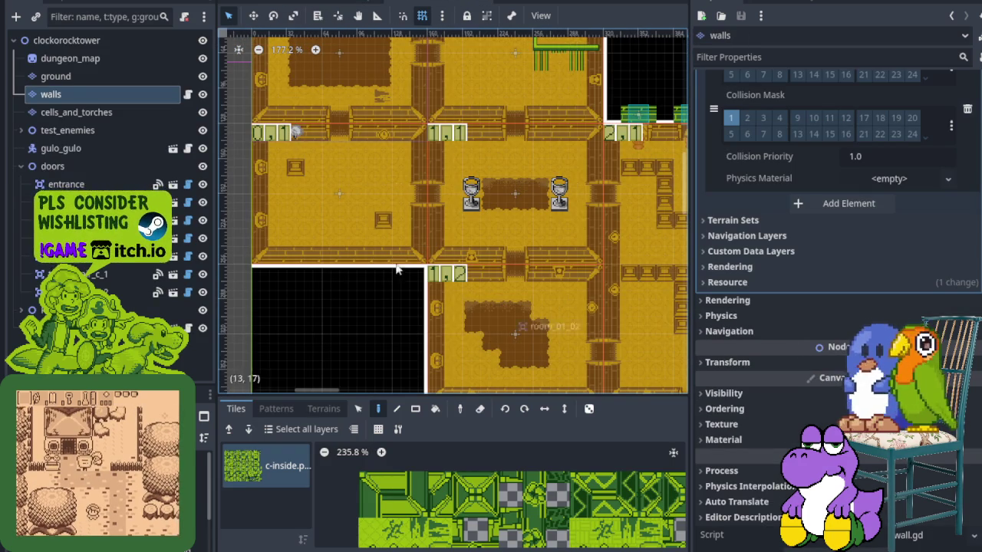
{"action": "left_click", "coordinate": [77, 112]}
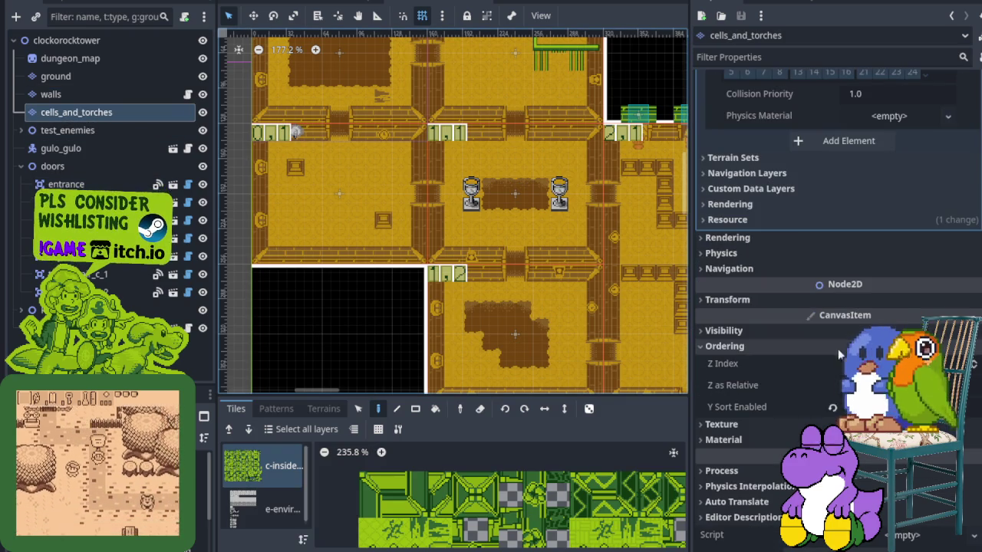
{"action": "left_click", "coordinate": [77, 94]}
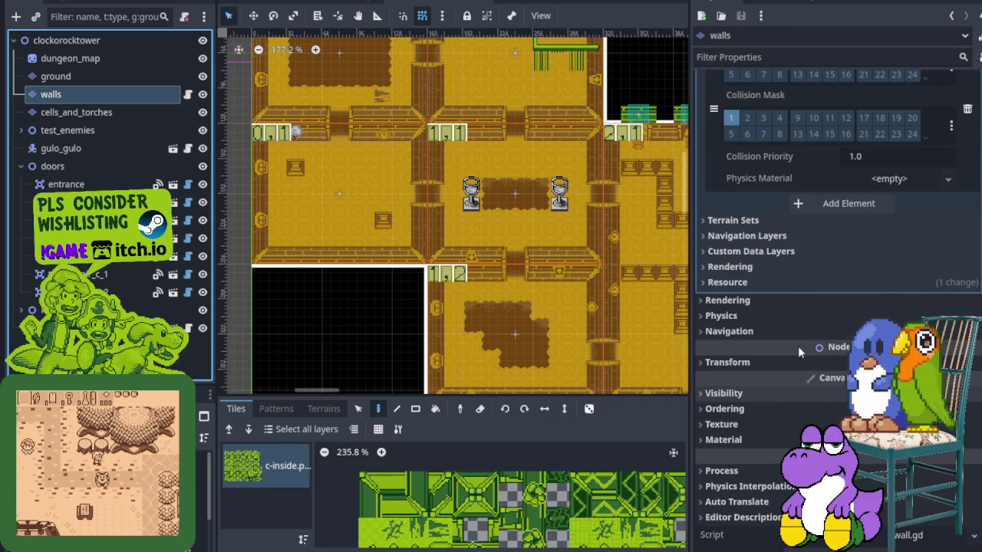
{"action": "left_click", "coordinate": [726, 408]}
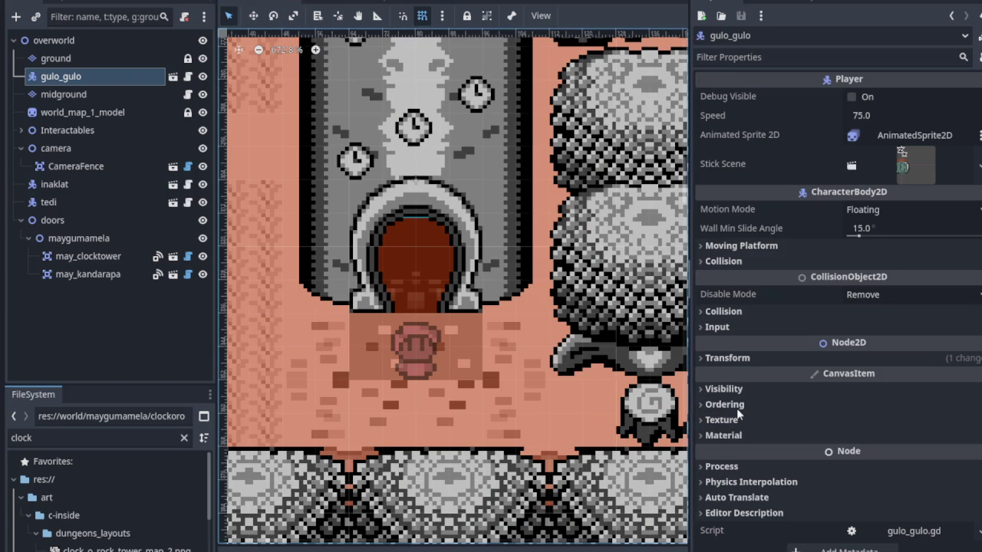
- Review the Ordering settings of the overworld's gulo_gulo player, midground and ground layers
{"action": "left_click", "coordinate": [724, 404]}
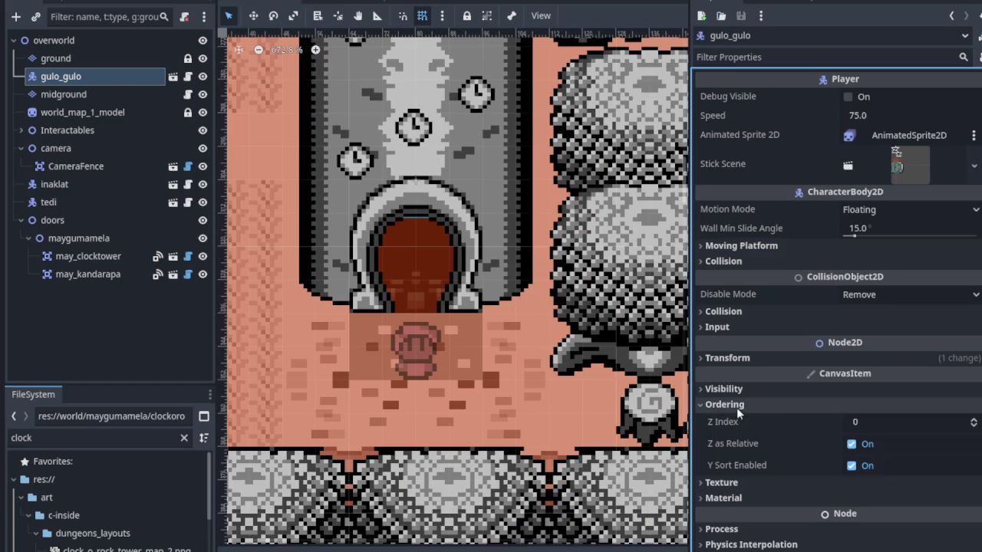
{"action": "left_click", "coordinate": [96, 94]}
{"action": "scroll", "coordinate": [760, 433], "scroll_direction": "down", "scroll_amount": 5}
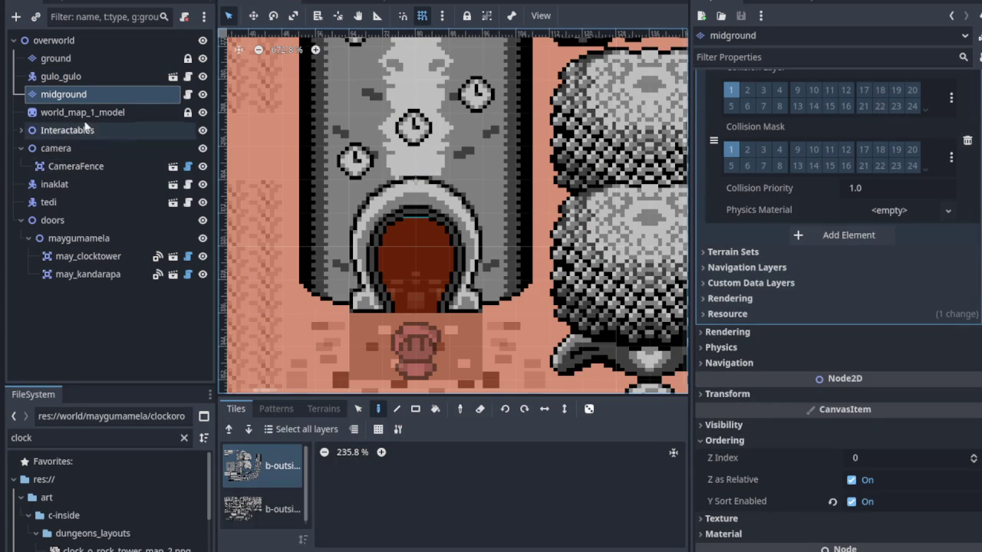
{"action": "left_click", "coordinate": [87, 57]}
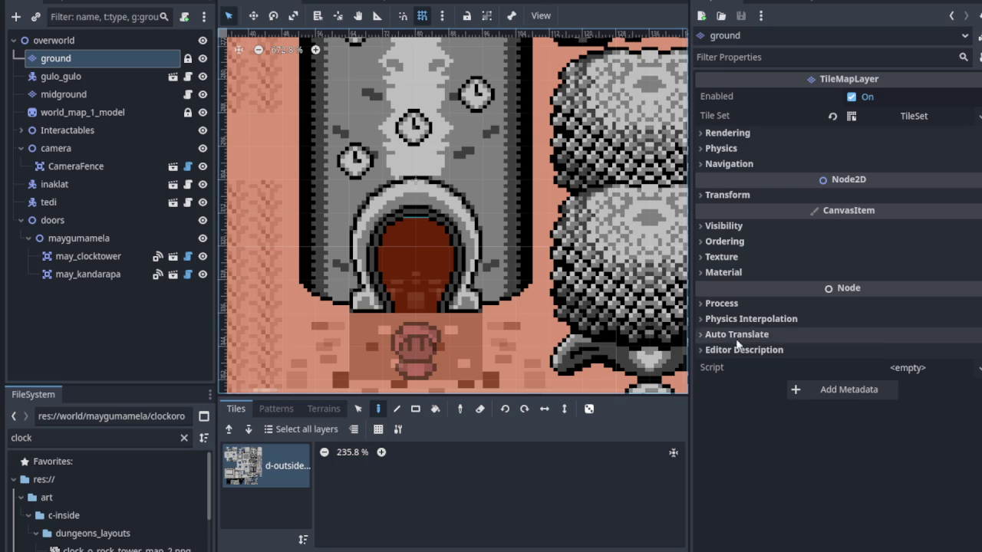
{"action": "left_click", "coordinate": [722, 246]}
{"action": "left_click", "coordinate": [722, 245]}
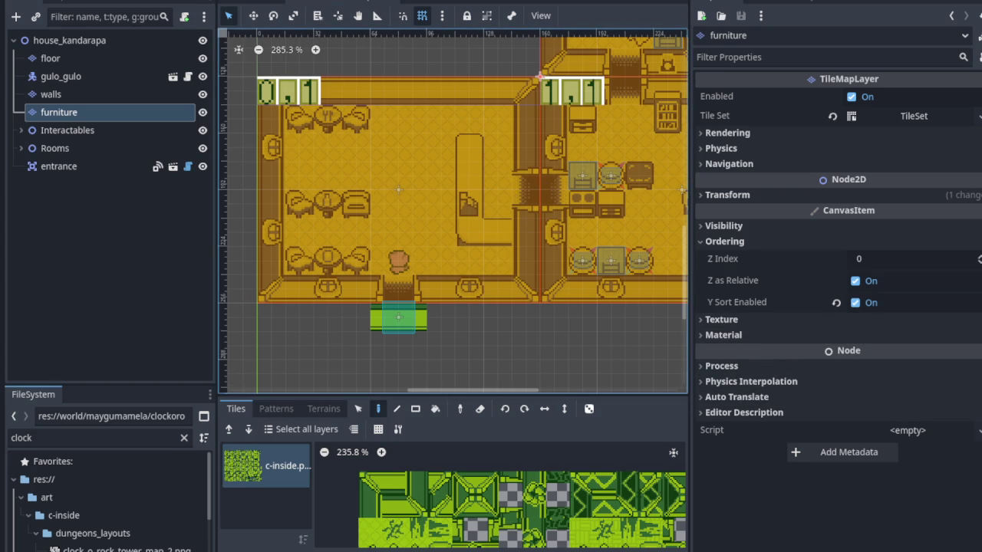
- Turn on Y Sort Enabled for the house_kandarapa walls layer and save the scene
{"action": "left_click", "coordinate": [50, 94]}
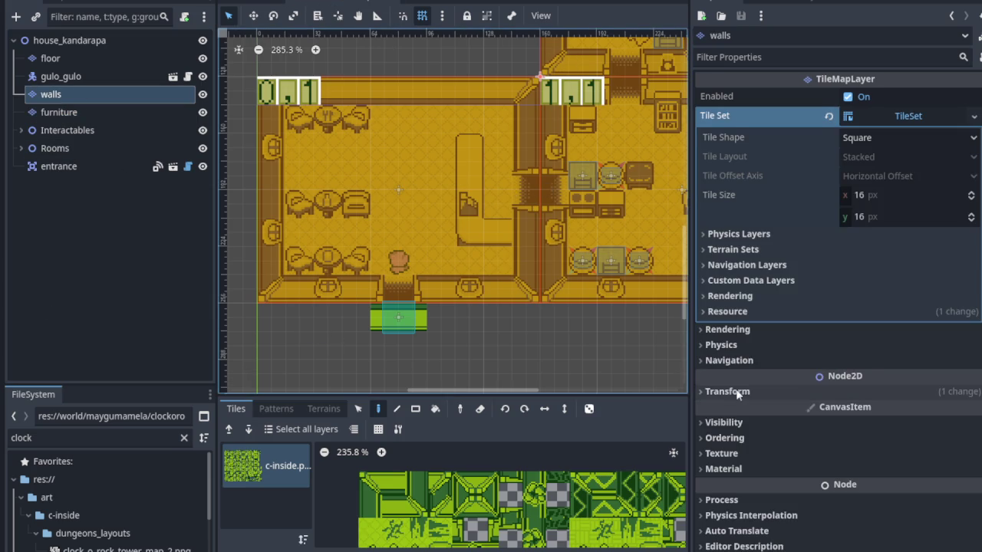
{"action": "scroll", "coordinate": [737, 394], "scroll_direction": "down", "scroll_amount": 1}
{"action": "left_click", "coordinate": [716, 411]}
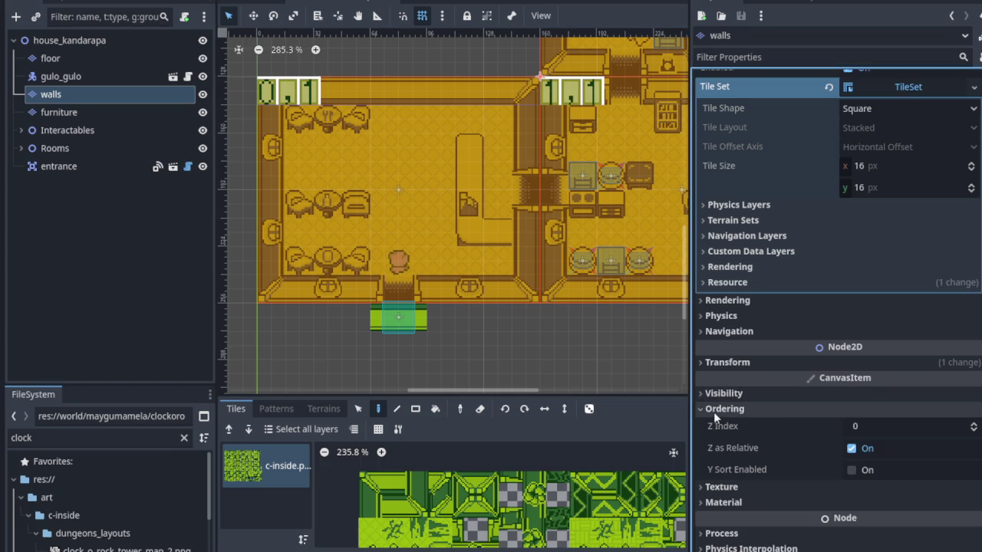
{"action": "left_click", "coordinate": [851, 469]}
{"action": "key", "text": "ctrl+s"}
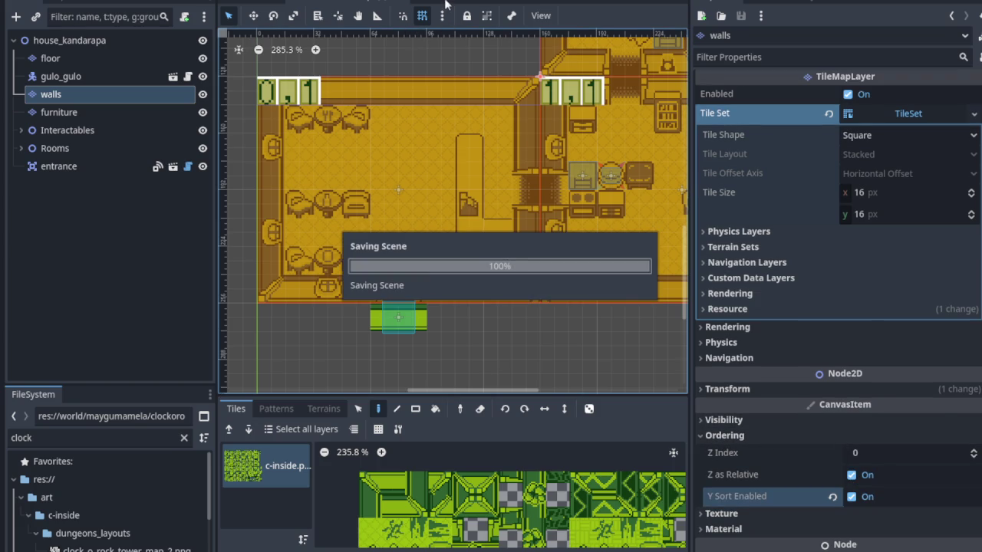
{"action": "left_click", "coordinate": [445, 4]}
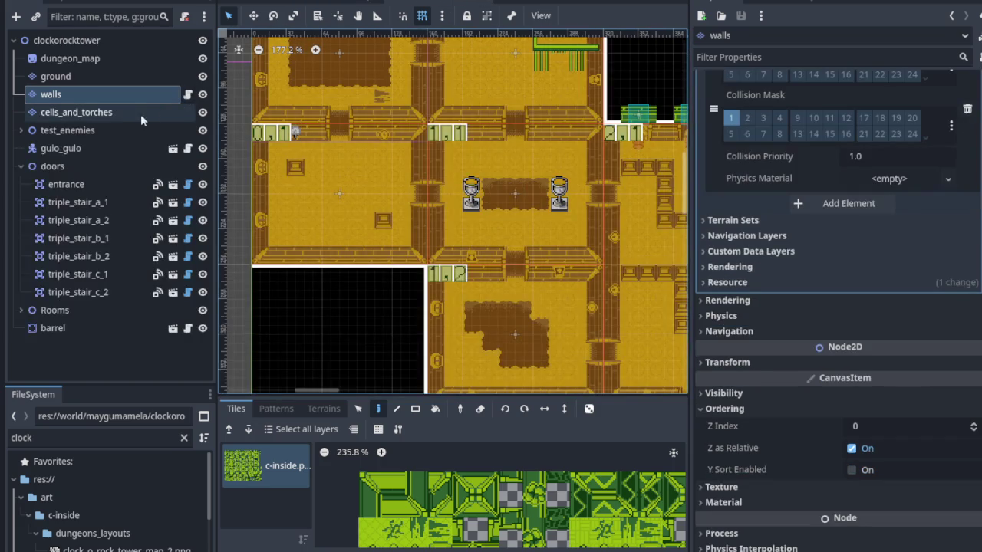
- Enable Y Sort on the clockorocktower walls layer and save
{"action": "left_click", "coordinate": [132, 115]}
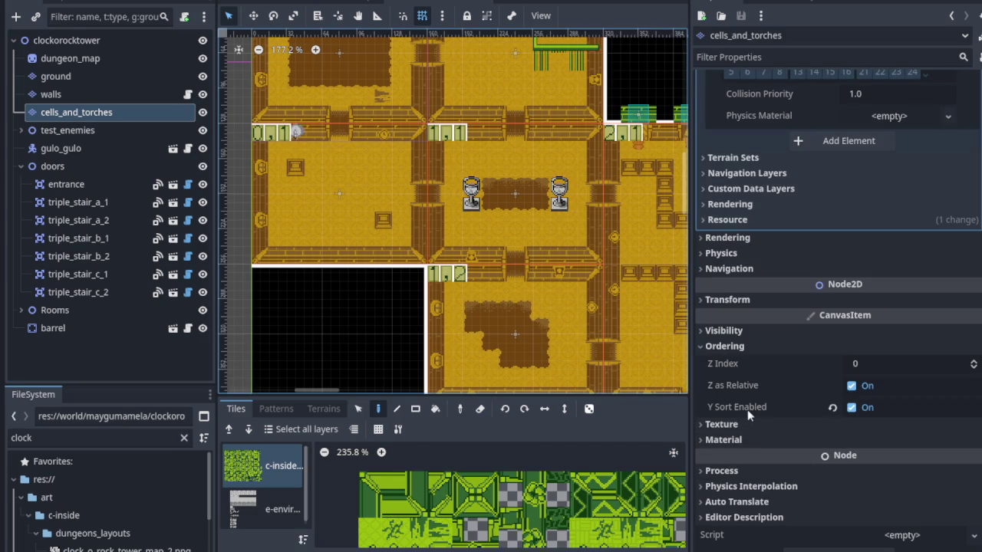
{"action": "left_click", "coordinate": [104, 94]}
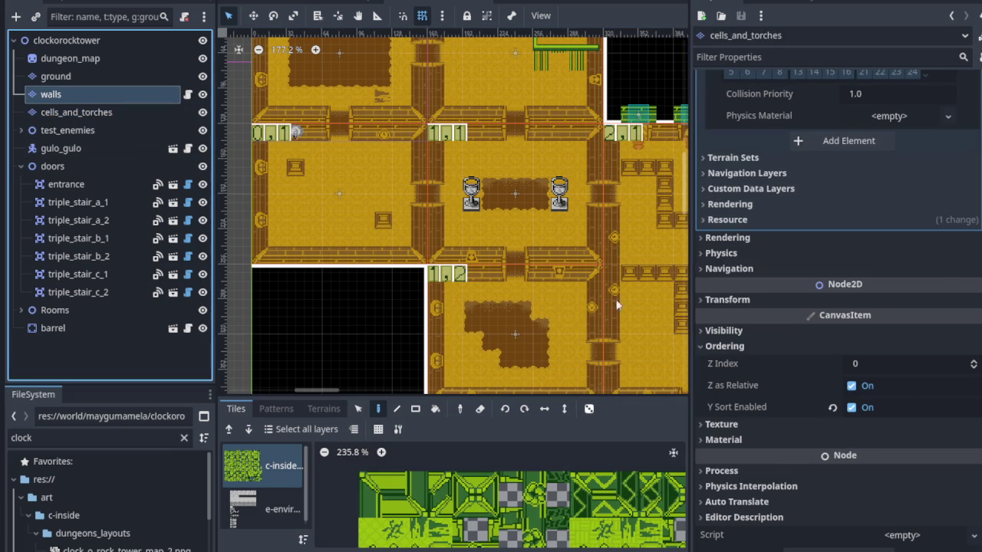
{"action": "left_click", "coordinate": [853, 470]}
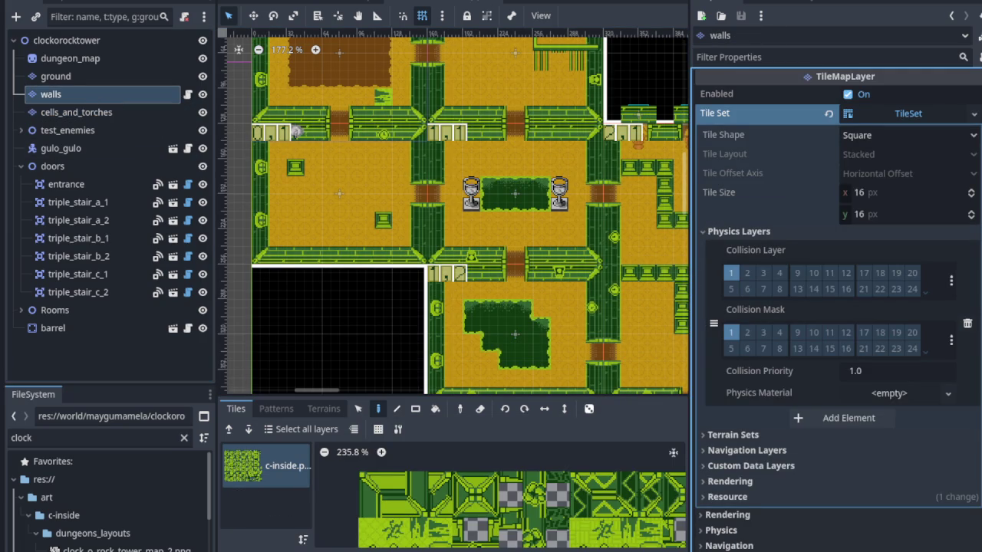
{"action": "key", "text": "ctrl+s"}
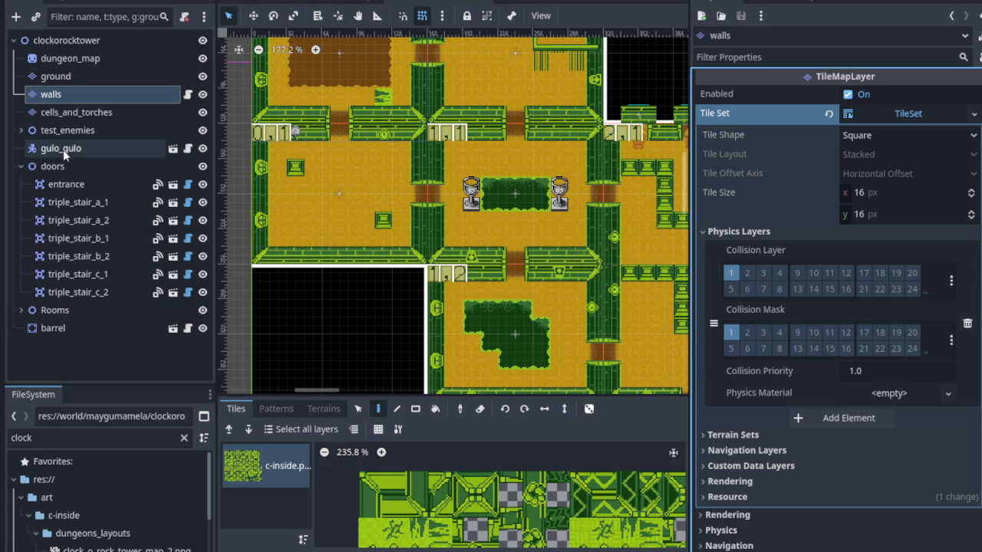
- Move gulo_gulo up to sit just below ground with Ctrl+Up, and save the scene
{"action": "left_click", "coordinate": [63, 150]}
{"action": "key", "text": "ctrl+Up"}
{"action": "key", "text": "ctrl+Up"}
{"action": "key", "text": "ctrl+Up"}
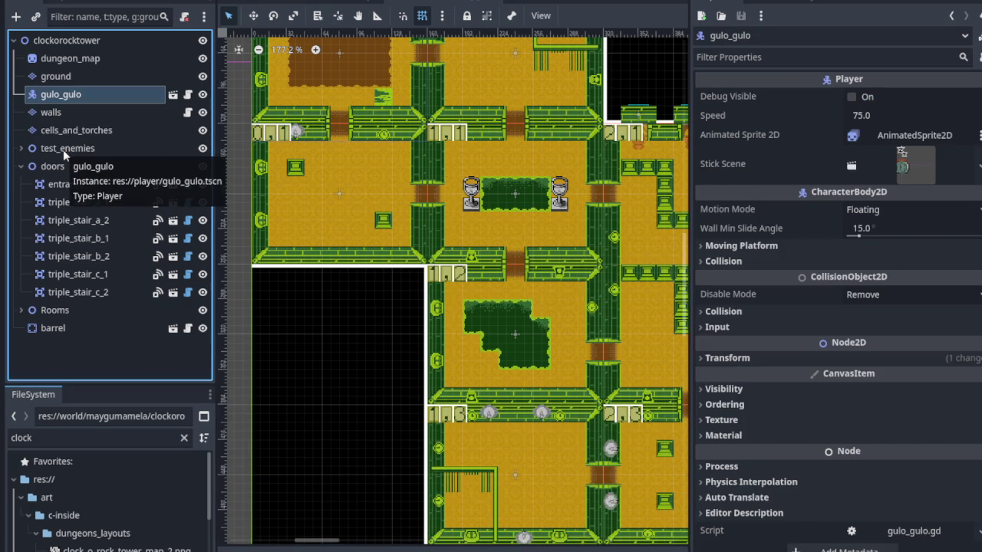
{"action": "key", "text": "ctrl+s"}
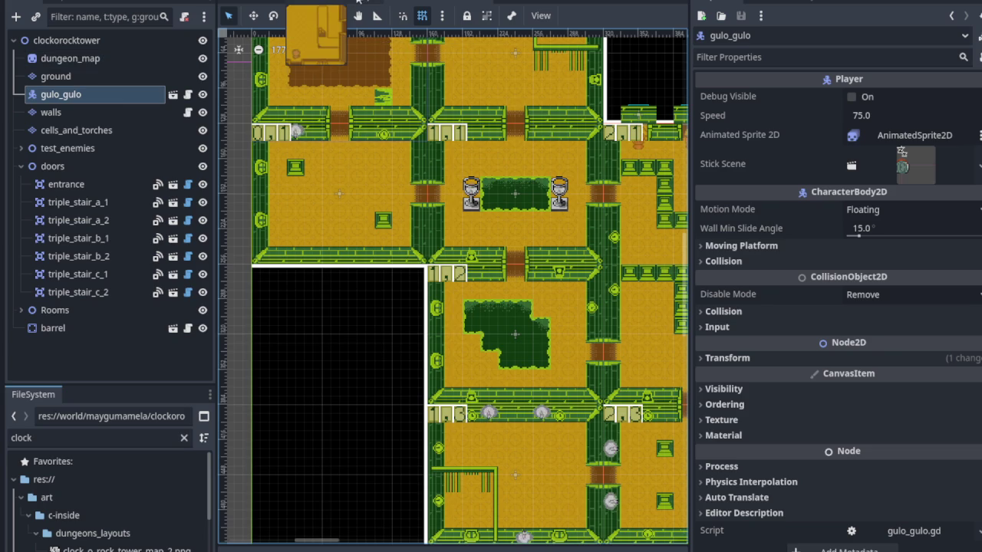
{"action": "key", "text": "ctrl+Tab"}
{"action": "scroll", "coordinate": [465, 185], "scroll_direction": "down", "scroll_amount": 1}
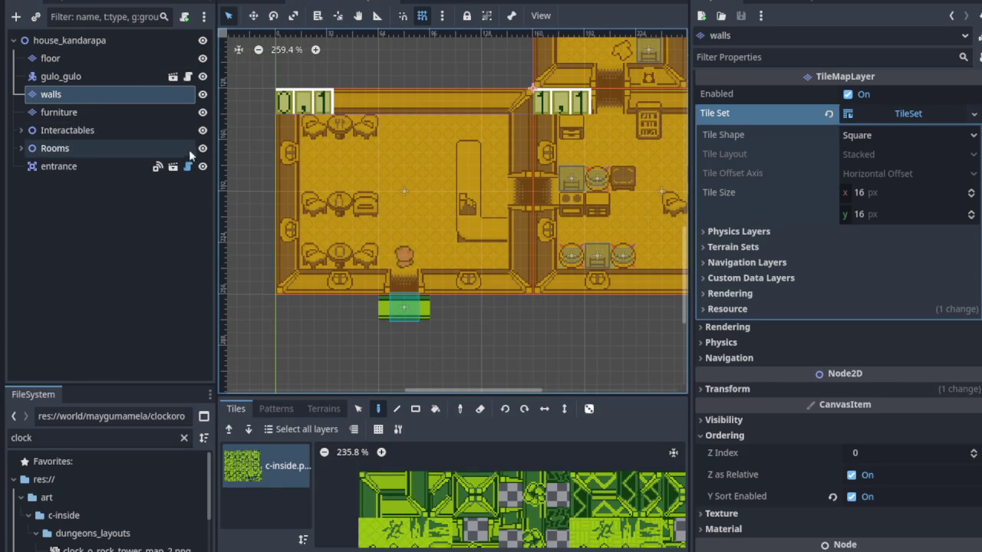
- Hide the Rooms overlay and scroll the viewport onto the furnished room
{"action": "left_click", "coordinate": [202, 131]}
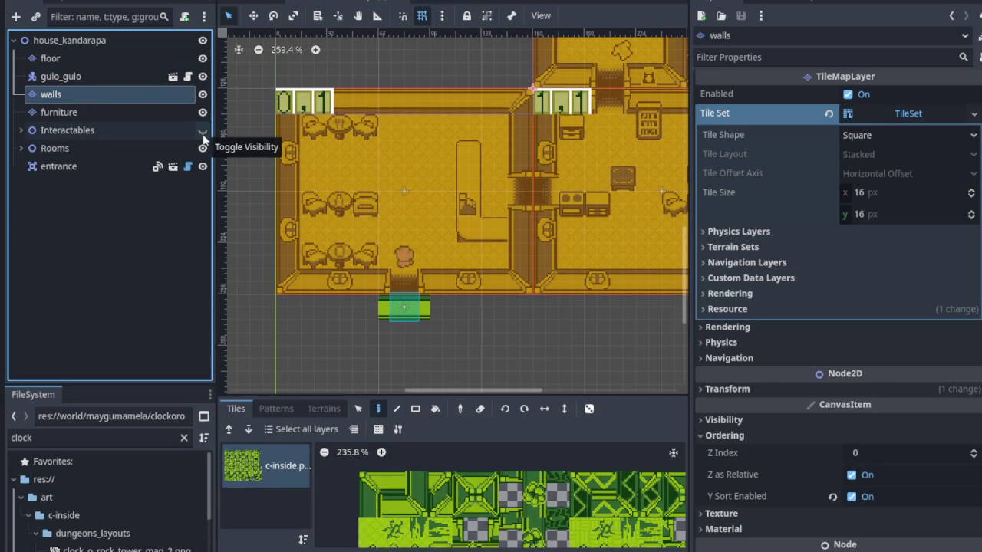
{"action": "left_click", "coordinate": [204, 135]}
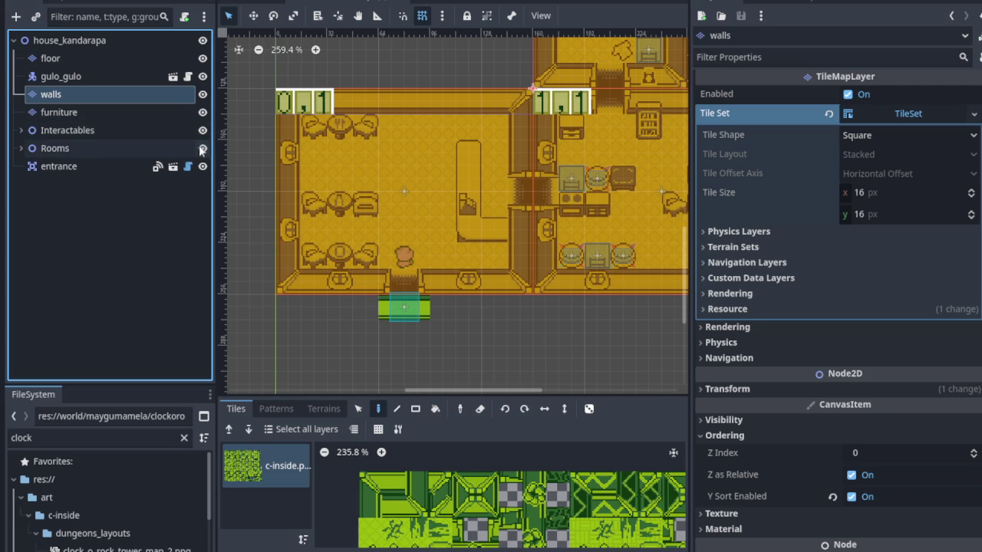
{"action": "left_click", "coordinate": [202, 148]}
{"action": "scroll", "coordinate": [560, 213], "scroll_direction": "right", "scroll_amount": 5}
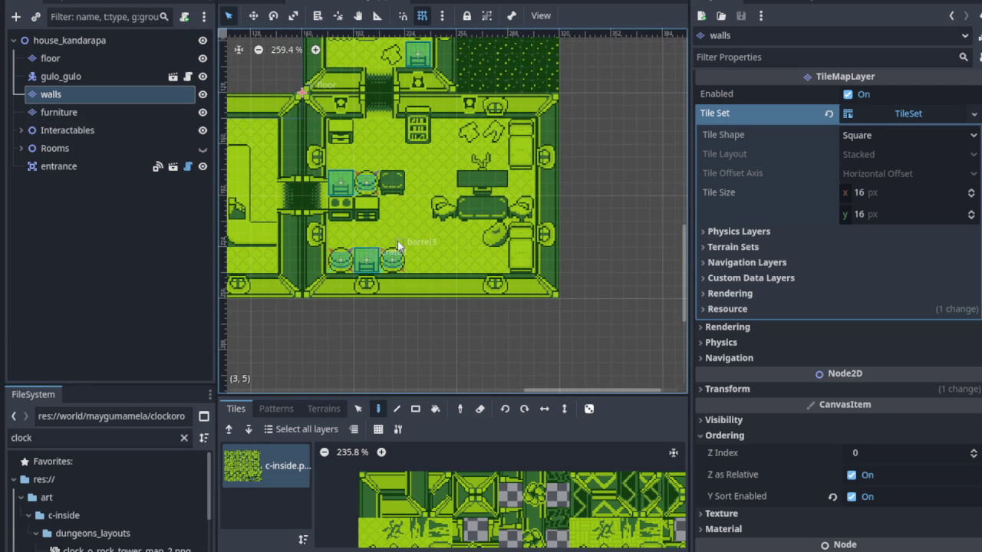
{"action": "scroll", "coordinate": [345, 189], "scroll_direction": "up", "scroll_amount": 3}
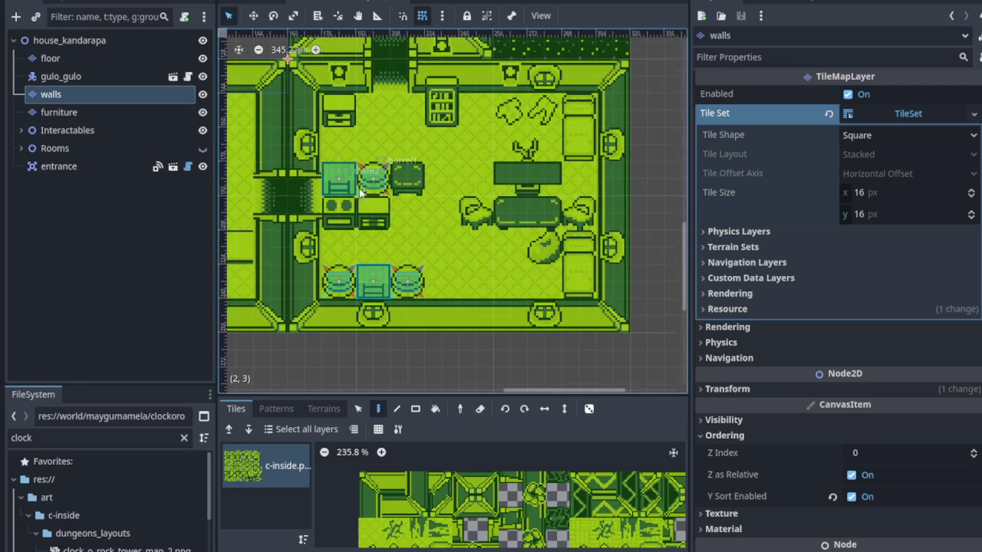
{"action": "scroll", "coordinate": [395, 211], "scroll_direction": "down", "scroll_amount": 2}
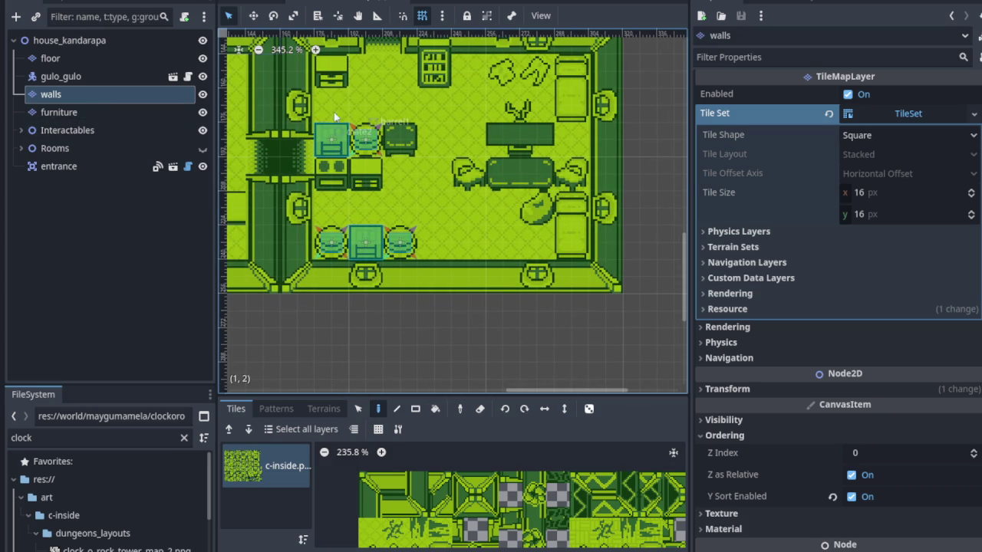
{"action": "left_click", "coordinate": [101, 163]}
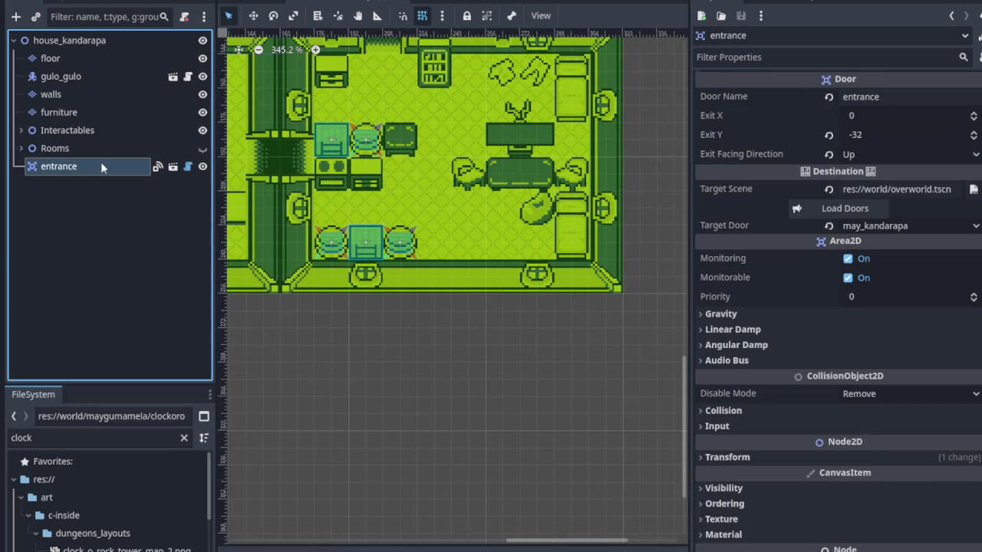
- Locate crate2 among the Interactables and drag it to the room's lower right corner
{"action": "left_click", "coordinate": [26, 130]}
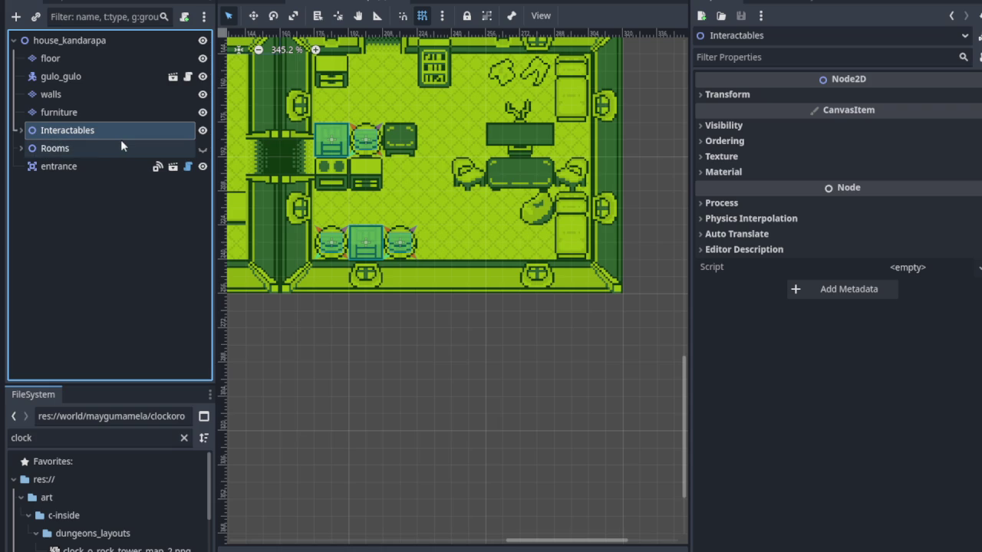
{"action": "left_click", "coordinate": [201, 150]}
{"action": "left_click", "coordinate": [202, 148]}
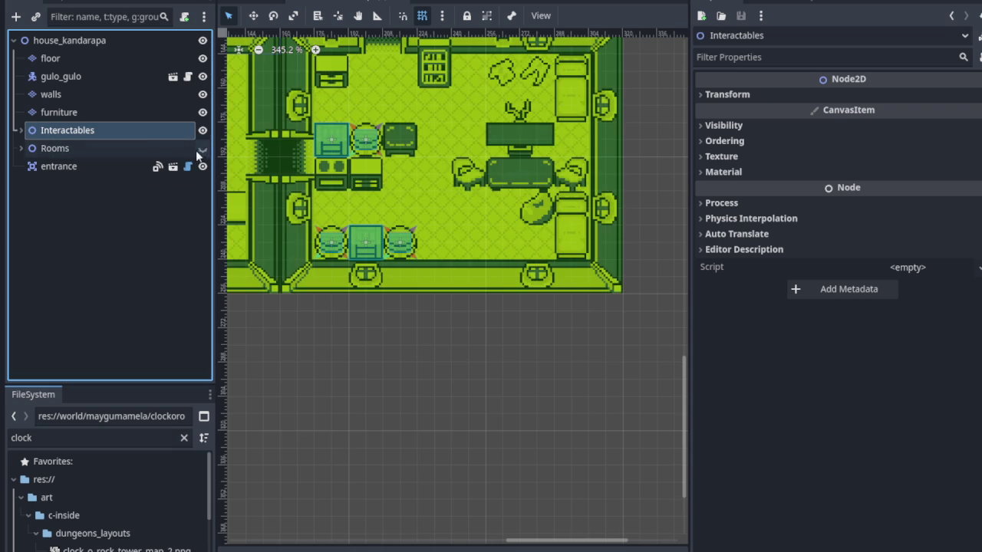
{"action": "left_click", "coordinate": [21, 130]}
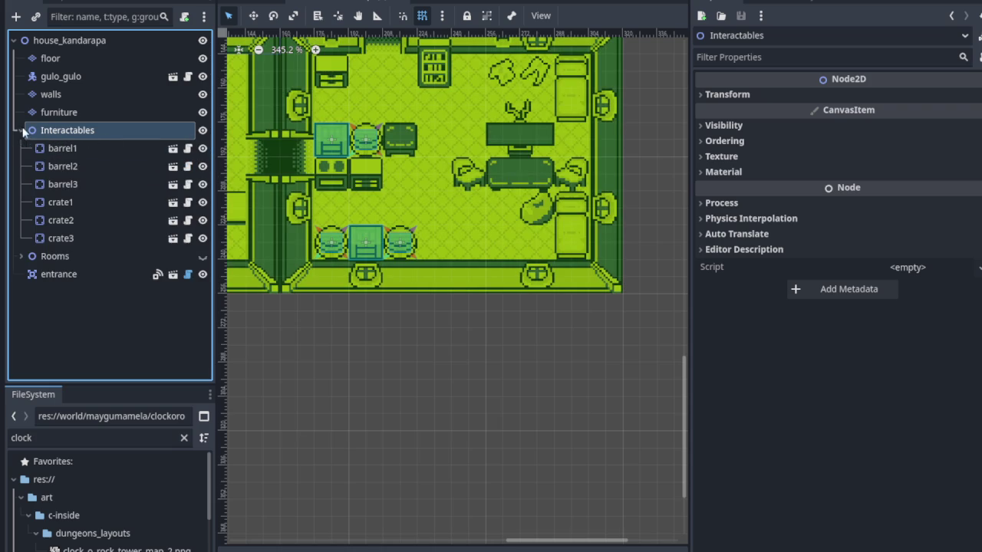
{"action": "left_click", "coordinate": [89, 152]}
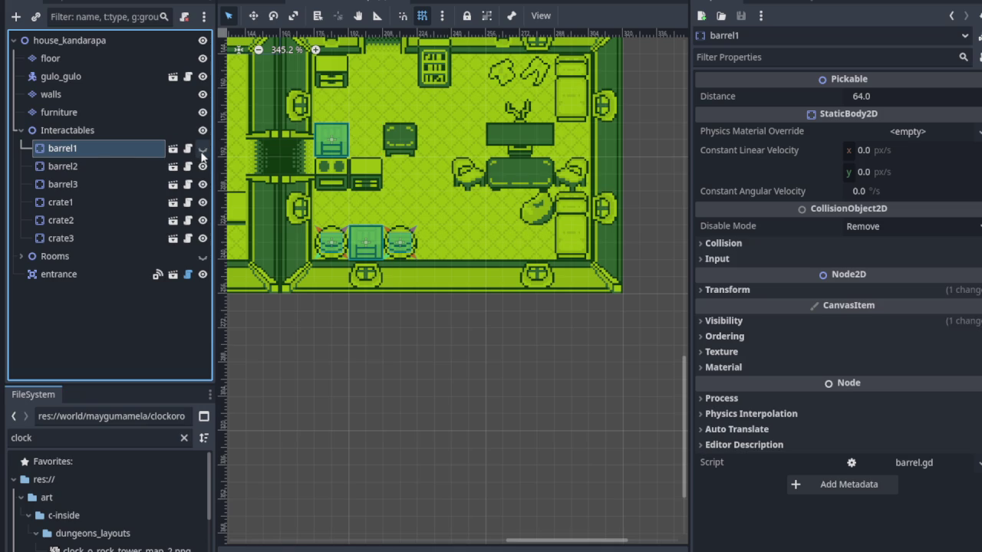
{"action": "left_click", "coordinate": [203, 166]}
{"action": "left_click", "coordinate": [202, 166]}
{"action": "left_click", "coordinate": [202, 184]}
{"action": "left_click", "coordinate": [203, 184]}
{"action": "left_click", "coordinate": [203, 220]}
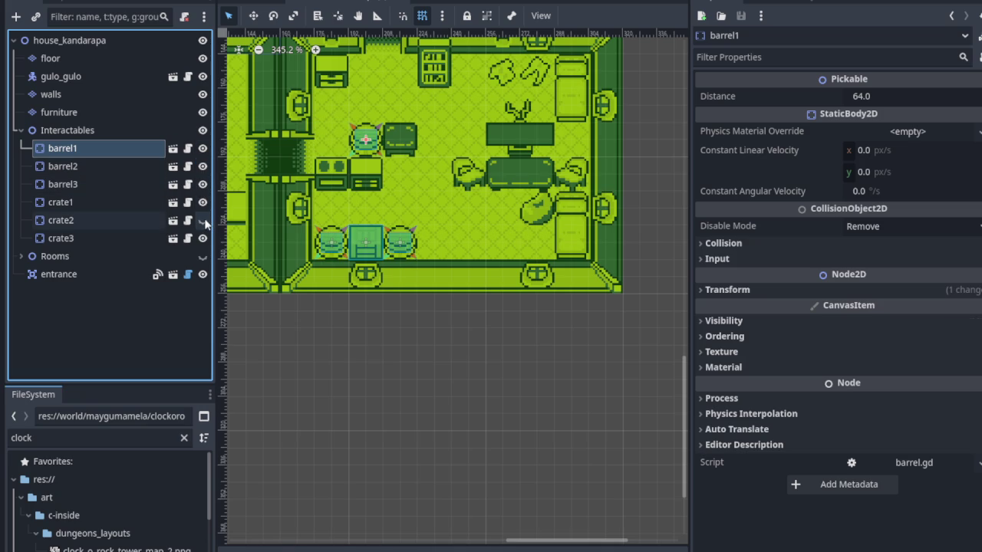
{"action": "left_click", "coordinate": [203, 220]}
{"action": "left_click", "coordinate": [148, 221]}
{"action": "mouse_move", "coordinate": [323, 146]}
{"action": "left_mouse_down"}
{"action": "mouse_move", "coordinate": [501, 163]}
{"action": "mouse_move", "coordinate": [512, 250]}
{"action": "mouse_move", "coordinate": [536, 245]}
{"action": "left_mouse_up"}
- Locate barrel1 and drag it beside the relocated crate2
{"action": "left_click", "coordinate": [89, 165]}
{"action": "left_click", "coordinate": [202, 166]}
{"action": "left_click", "coordinate": [202, 166]}
{"action": "left_click", "coordinate": [203, 184]}
{"action": "left_click", "coordinate": [203, 184]}
{"action": "left_click", "coordinate": [202, 148]}
{"action": "left_click", "coordinate": [203, 149]}
{"action": "left_click_drag", "start_coordinate": [380, 151], "coordinate": [517, 247]}
{"action": "scroll", "coordinate": [470, 181], "scroll_direction": "down", "scroll_amount": 1}
{"action": "scroll", "coordinate": [471, 181], "scroll_direction": "down", "scroll_amount": 3}
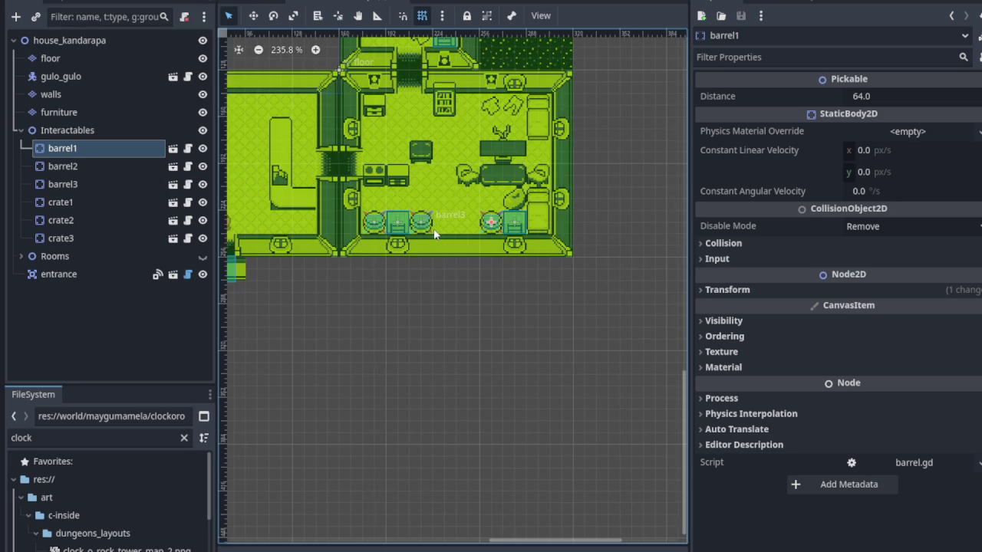
{"action": "scroll", "coordinate": [387, 197], "scroll_direction": "up", "scroll_amount": 2}
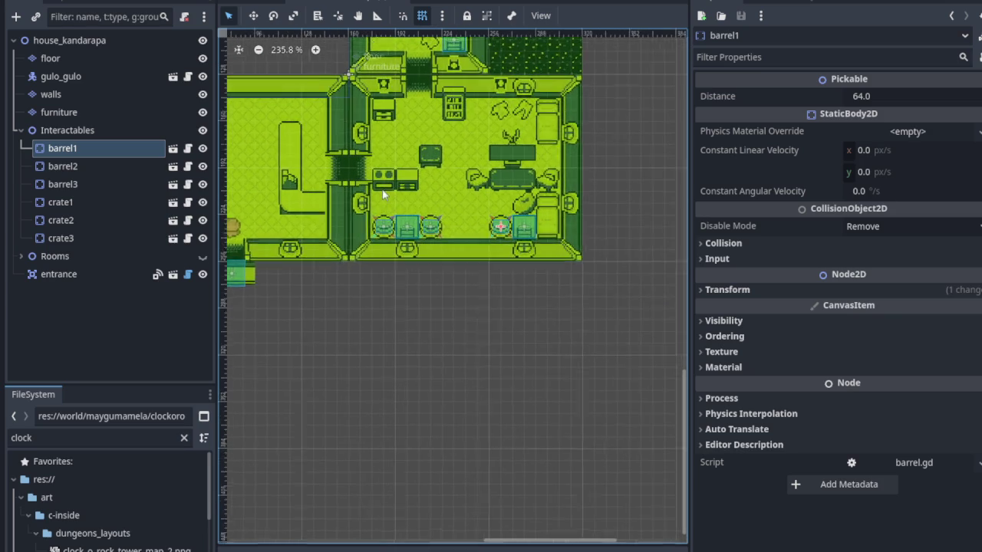
- Save the house_kandarapa scene and bring the rooms above into view
{"action": "key", "text": "ctrl+s"}
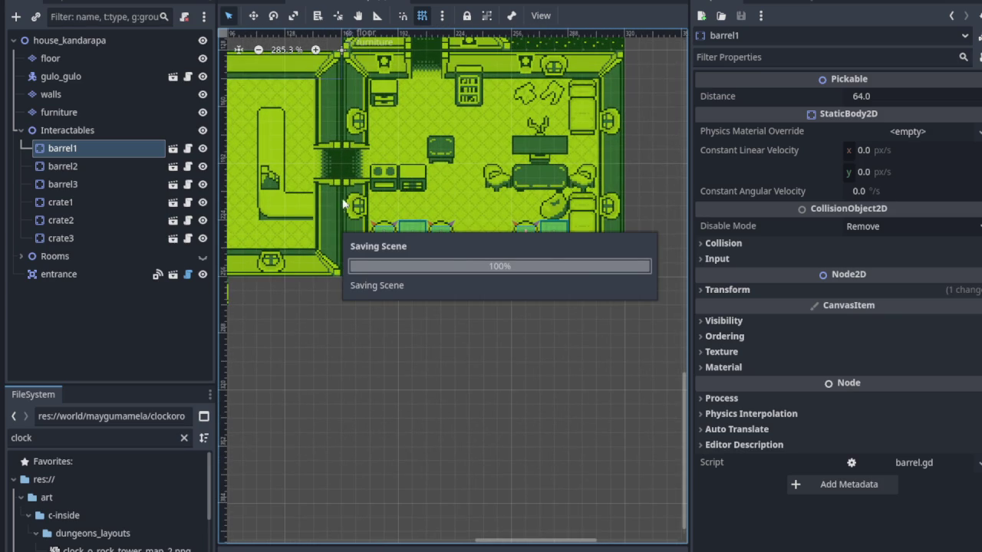
{"action": "mouse_move", "coordinate": [385, 159]}
{"action": "left_mouse_down"}
{"action": "mouse_move", "coordinate": [367, 271]}
{"action": "mouse_move", "coordinate": [407, 252]}
{"action": "left_mouse_up"}
{"action": "left_click_drag", "start_coordinate": [474, 250], "coordinate": [471, 251]}
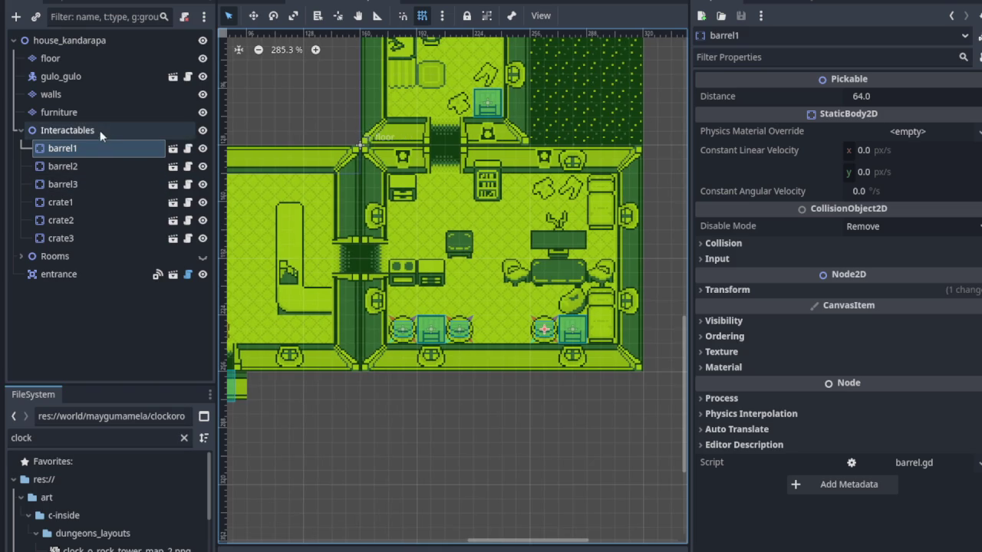
- Select the furniture tile layer and enlarge the tile palette to show the atlas's upper rows
{"action": "left_click", "coordinate": [22, 130]}
{"action": "left_click", "coordinate": [127, 112]}
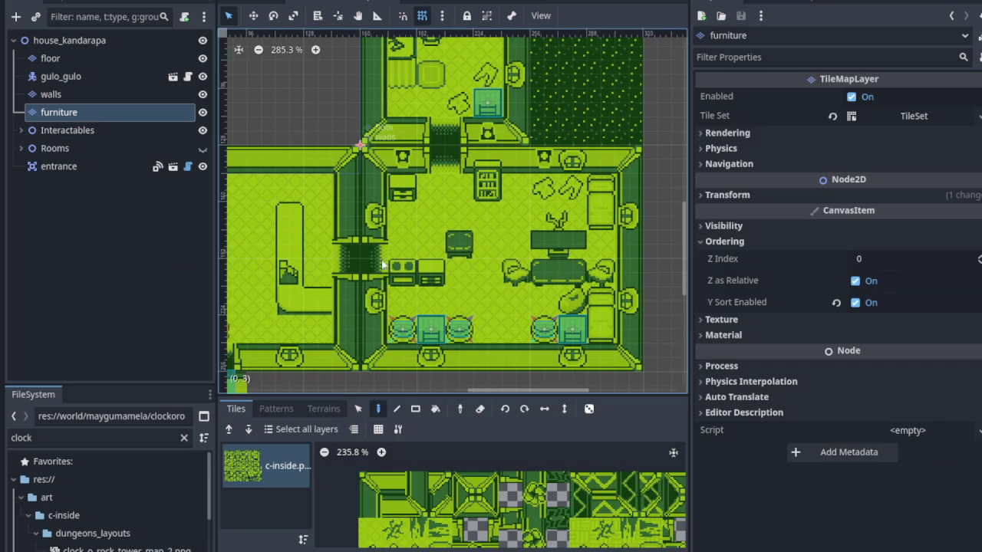
{"action": "scroll", "coordinate": [351, 252], "scroll_direction": "up", "scroll_amount": 3}
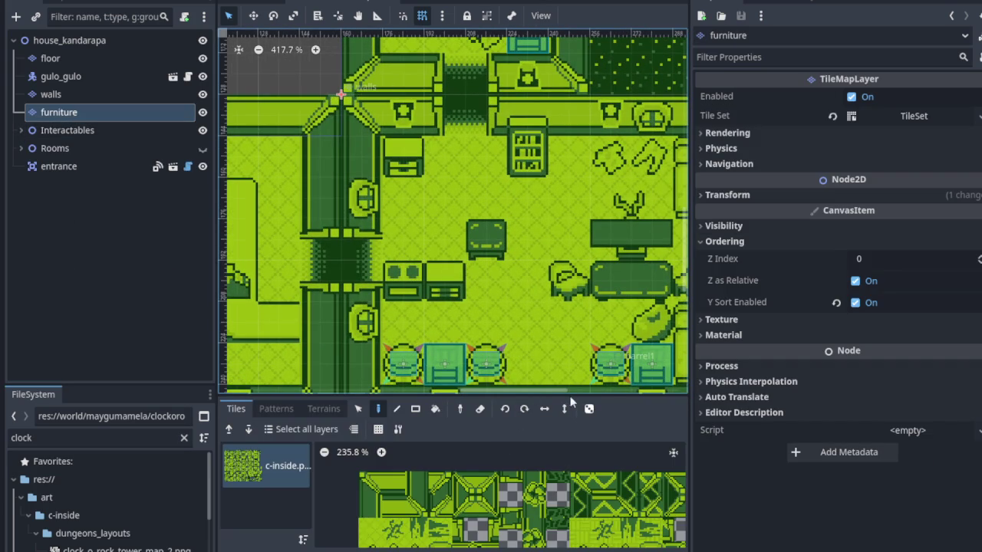
{"action": "left_click_drag", "start_coordinate": [572, 394], "coordinate": [573, 238]}
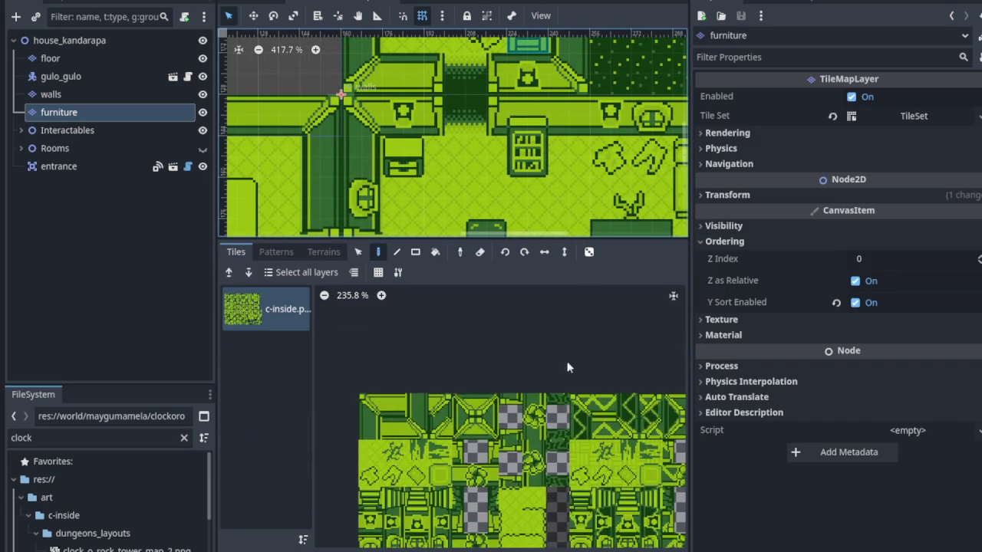
{"action": "scroll", "coordinate": [483, 412], "scroll_direction": "down", "scroll_amount": 5}
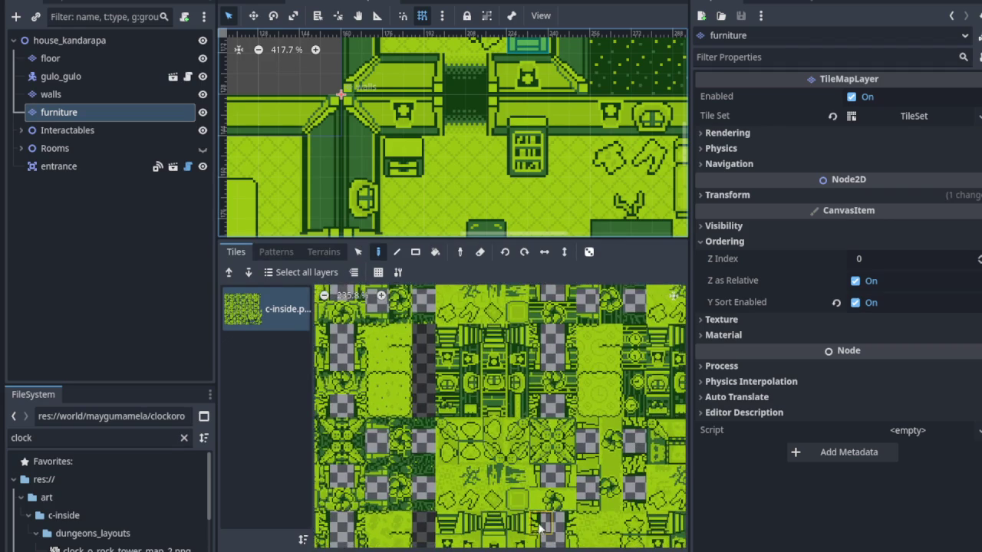
{"action": "scroll", "coordinate": [483, 414], "scroll_direction": "down", "scroll_amount": 5}
{"action": "scroll", "coordinate": [499, 465], "scroll_direction": "up", "scroll_amount": 5}
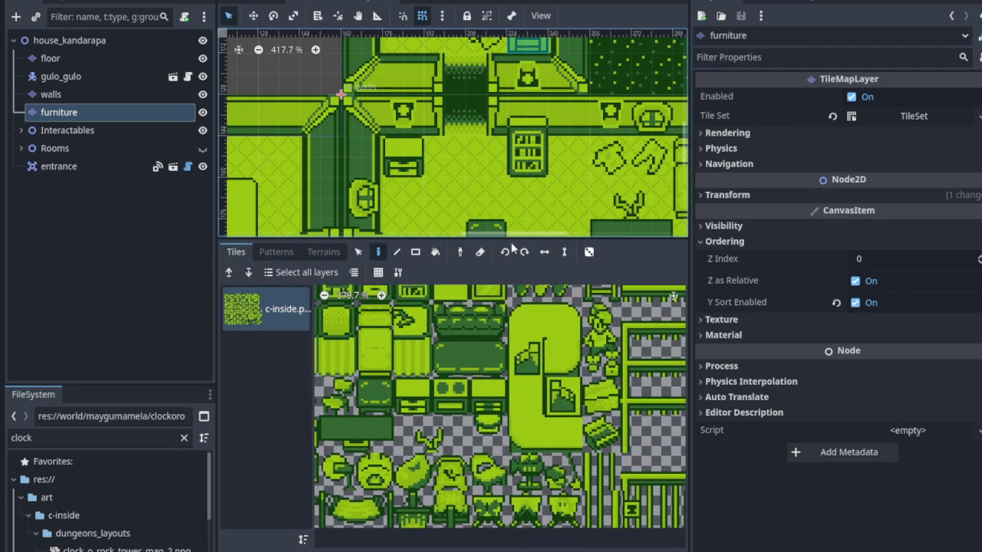
{"action": "left_click_drag", "start_coordinate": [507, 239], "coordinate": [508, 313]}
{"action": "left_click_drag", "start_coordinate": [474, 392], "coordinate": [478, 473]}
{"action": "scroll", "coordinate": [477, 474], "scroll_direction": "up", "scroll_amount": 5}
- Stamp two double-stove tiles side by side along the room's top wall
{"action": "left_click", "coordinate": [481, 449]}
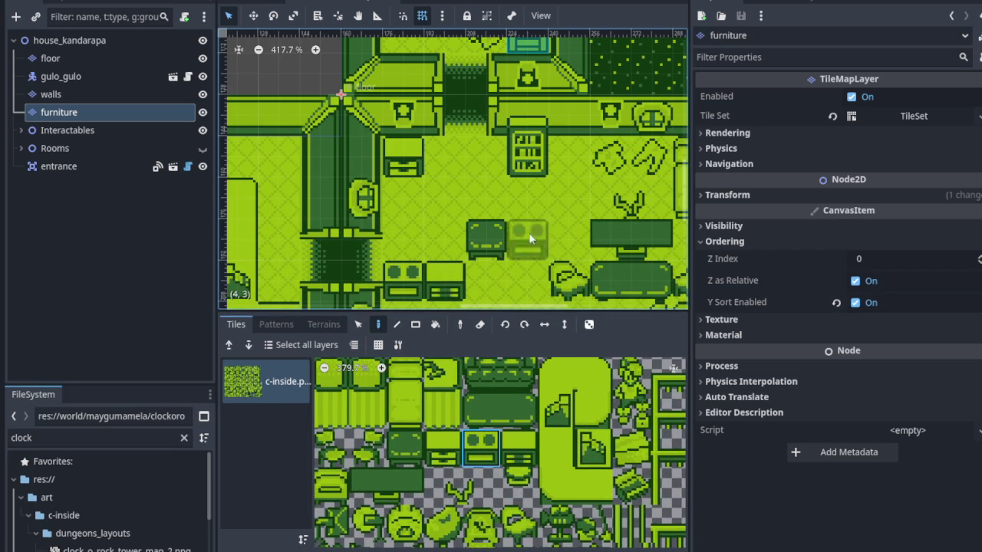
{"action": "left_click", "coordinate": [526, 161]}
{"action": "left_click_drag", "start_coordinate": [554, 251], "coordinate": [454, 228]}
{"action": "mouse_move", "coordinate": [412, 188]}
{"action": "left_mouse_down"}
{"action": "mouse_move", "coordinate": [643, 174]}
{"action": "mouse_move", "coordinate": [621, 180]}
{"action": "mouse_move", "coordinate": [415, 115]}
{"action": "left_mouse_up"}
{"action": "left_click", "coordinate": [489, 120]}
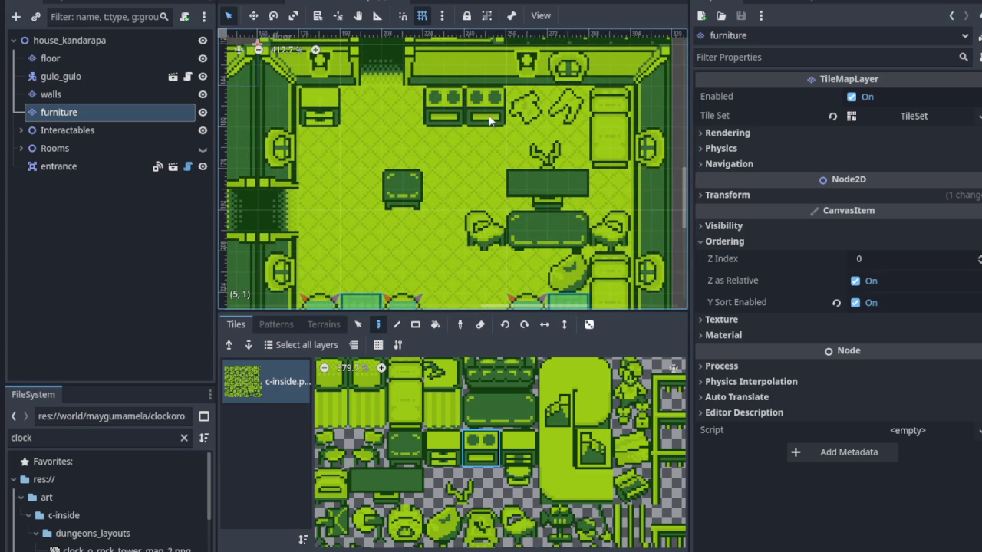
- Paint a bookshelf near the top wall, then undo it
{"action": "scroll", "coordinate": [476, 153], "scroll_direction": "down", "scroll_amount": 1}
{"action": "scroll", "coordinate": [469, 184], "scroll_direction": "down", "scroll_amount": 1}
{"action": "left_click_drag", "start_coordinate": [470, 191], "coordinate": [477, 127]}
{"action": "scroll", "coordinate": [429, 206], "scroll_direction": "up", "scroll_amount": 3}
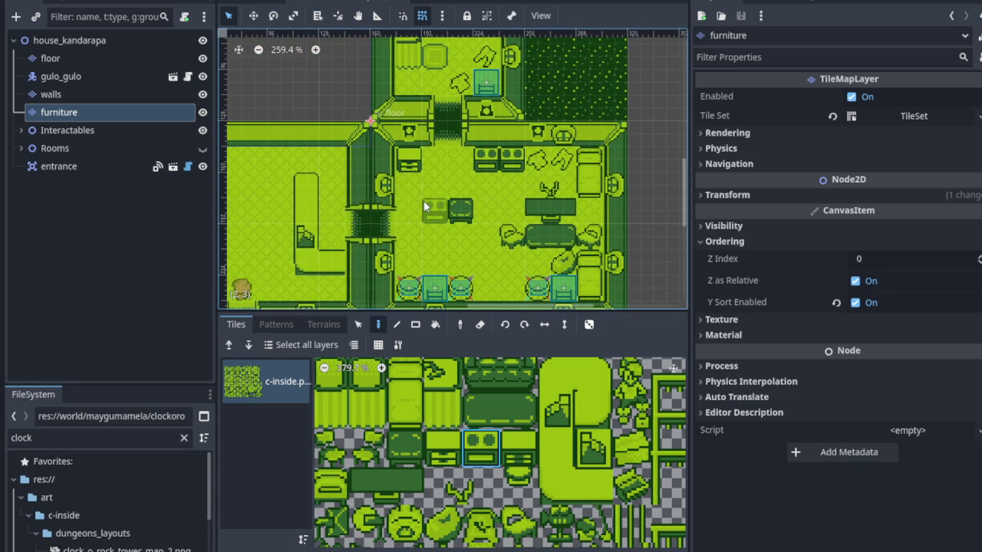
{"action": "scroll", "coordinate": [423, 201], "scroll_direction": "down", "scroll_amount": 1}
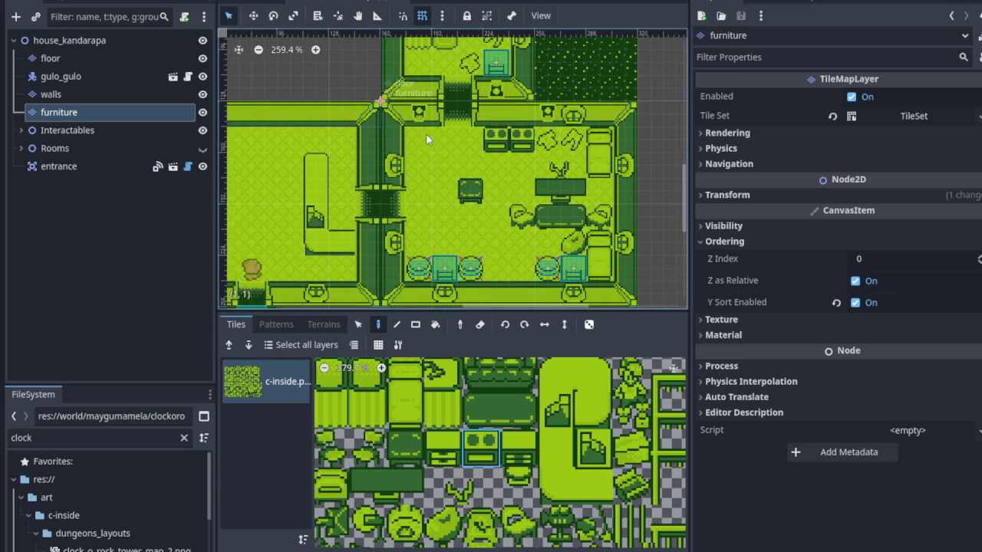
{"action": "scroll", "coordinate": [529, 438], "scroll_direction": "up", "scroll_amount": 3}
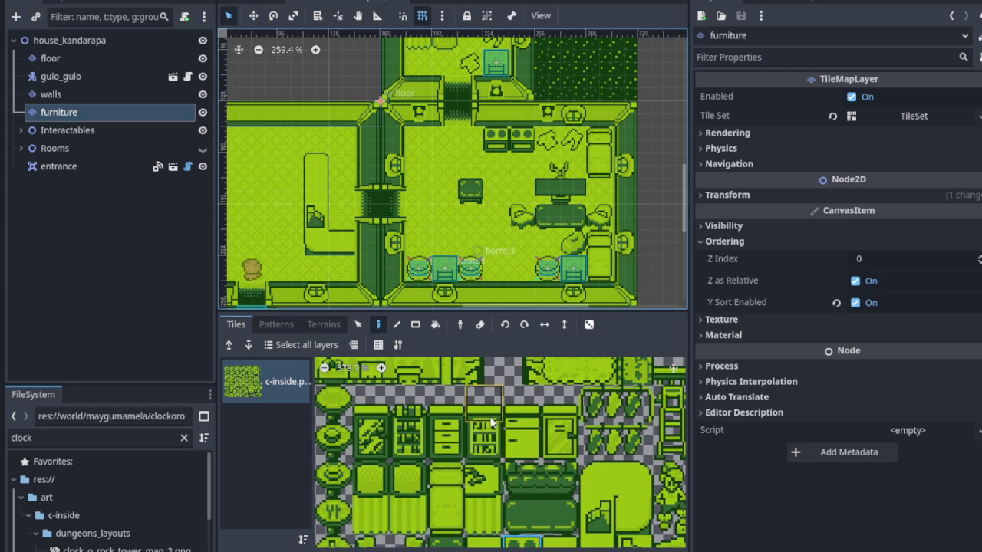
{"action": "left_click", "coordinate": [484, 434]}
{"action": "scroll", "coordinate": [430, 192], "scroll_direction": "up", "scroll_amount": 1}
{"action": "left_click", "coordinate": [421, 130]}
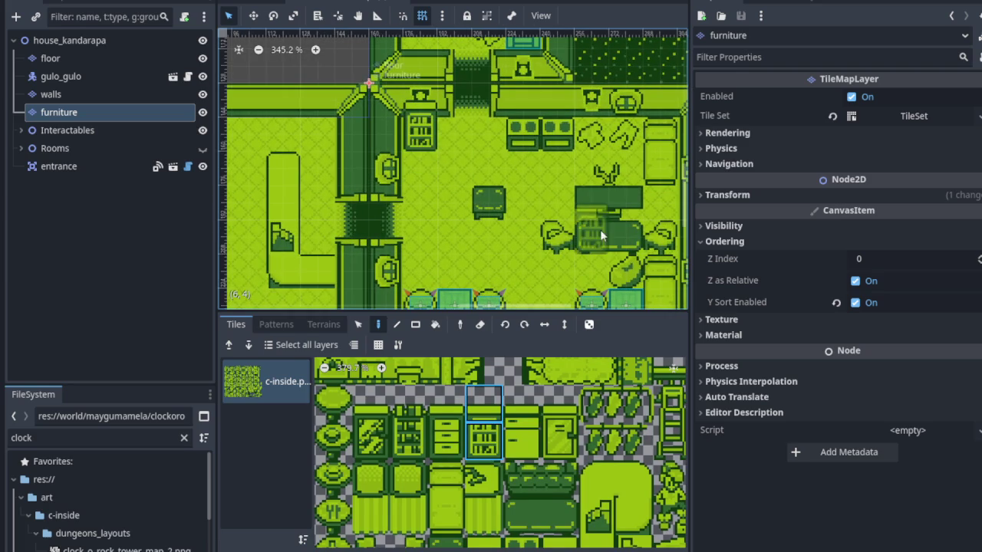
{"action": "scroll", "coordinate": [579, 247], "scroll_direction": "up", "scroll_amount": 1}
{"action": "key", "text": "ctrl+z"}
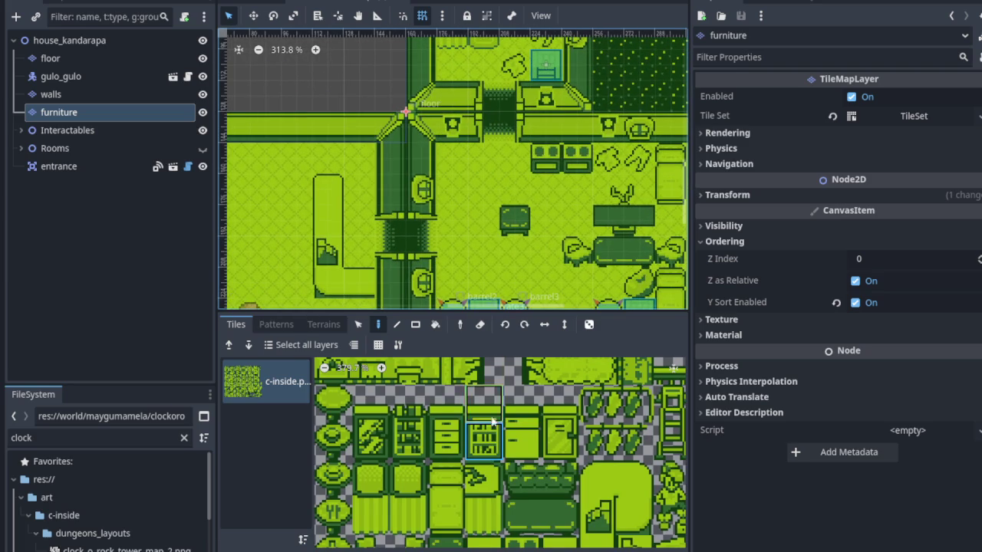
- Select the drawer tile in the atlas
{"action": "scroll", "coordinate": [519, 510], "scroll_direction": "down", "scroll_amount": 2}
{"action": "scroll", "coordinate": [519, 510], "scroll_direction": "down", "scroll_amount": 1}
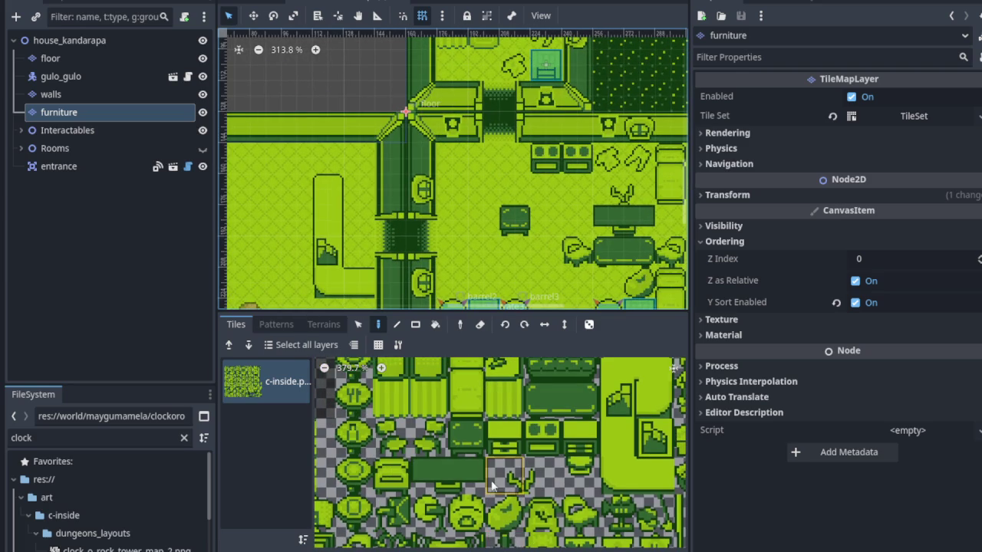
{"action": "scroll", "coordinate": [499, 491], "scroll_direction": "up", "scroll_amount": 2}
{"action": "left_click", "coordinate": [493, 471]}
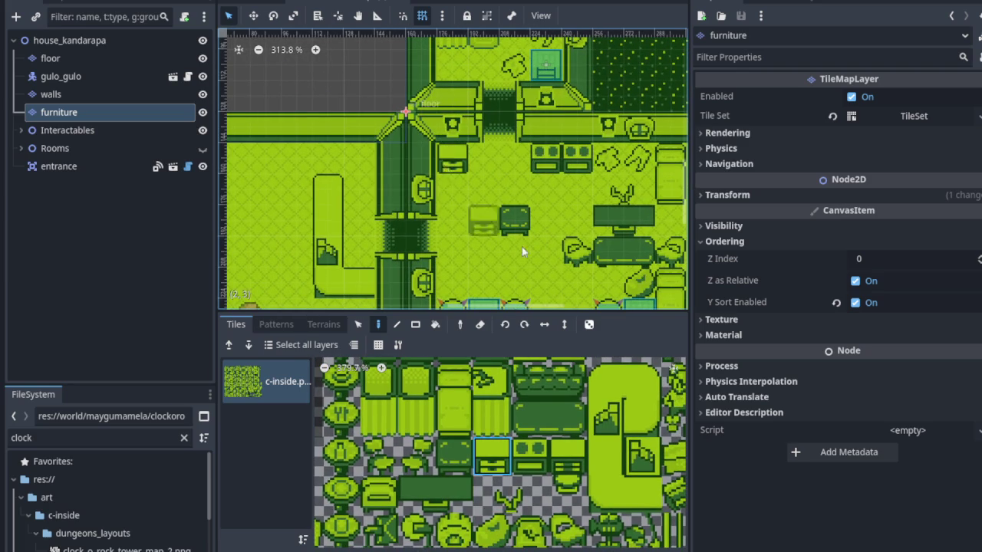
{"action": "scroll", "coordinate": [521, 436], "scroll_direction": "down", "scroll_amount": 5}
{"action": "scroll", "coordinate": [520, 436], "scroll_direction": "up", "scroll_amount": 5}
- Paint a bookshelf tile beside the stoves
{"action": "left_click", "coordinate": [433, 401]}
{"action": "left_click", "coordinate": [569, 151]}
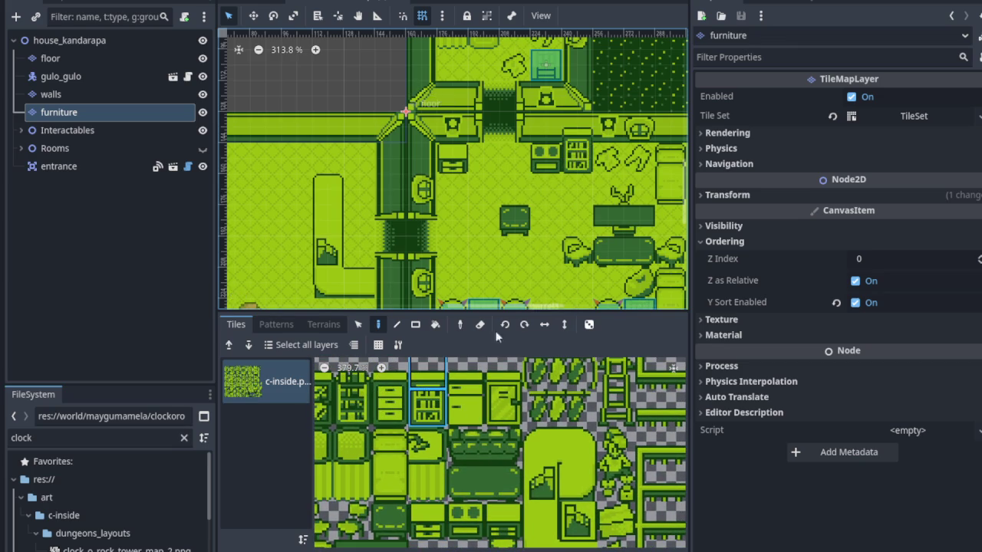
{"action": "scroll", "coordinate": [522, 214], "scroll_direction": "down", "scroll_amount": 3}
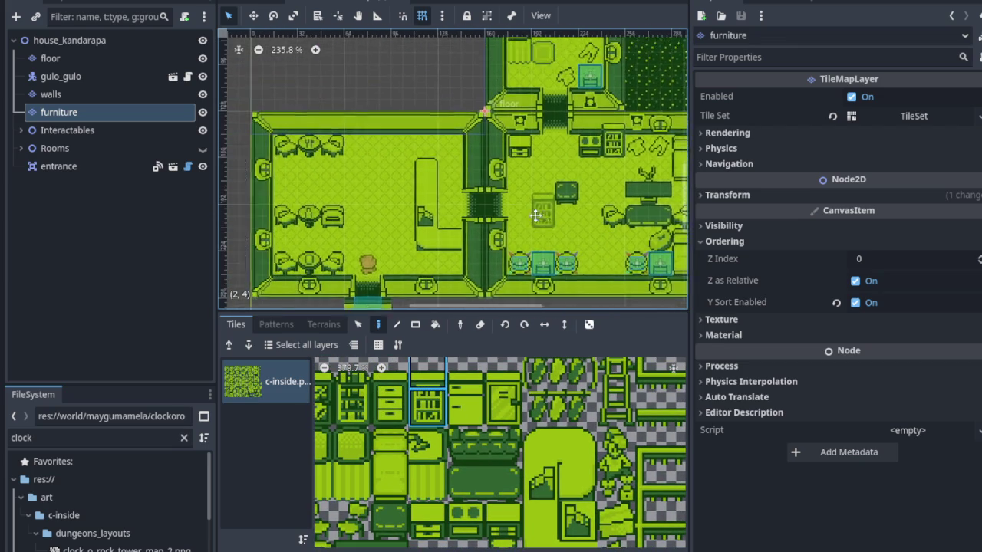
{"action": "scroll", "coordinate": [531, 216], "scroll_direction": "left", "scroll_amount": 2}
- Paint a cabinet by the left room's top wall and save the house scene
{"action": "left_click", "coordinate": [472, 395]}
{"action": "scroll", "coordinate": [423, 158], "scroll_direction": "up", "scroll_amount": 4}
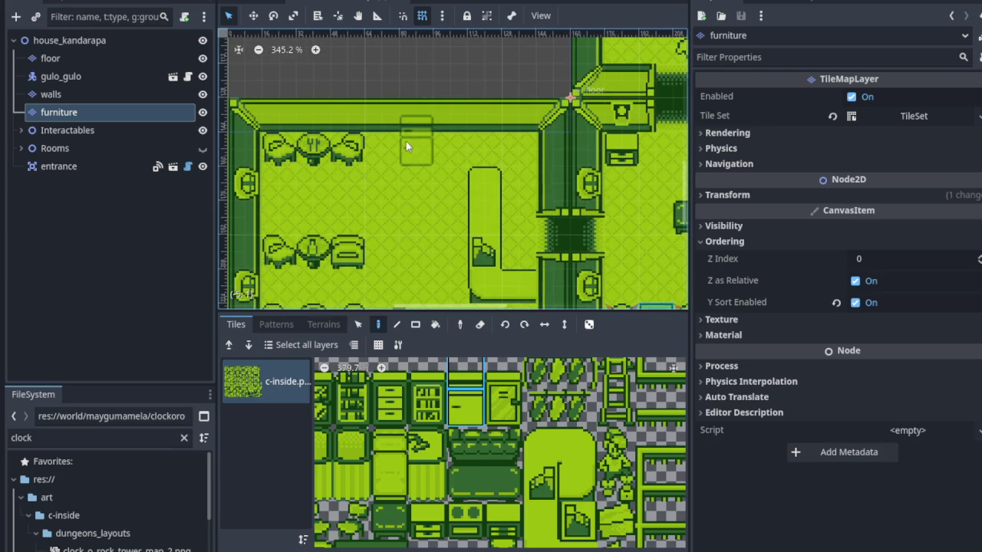
{"action": "left_click", "coordinate": [386, 139]}
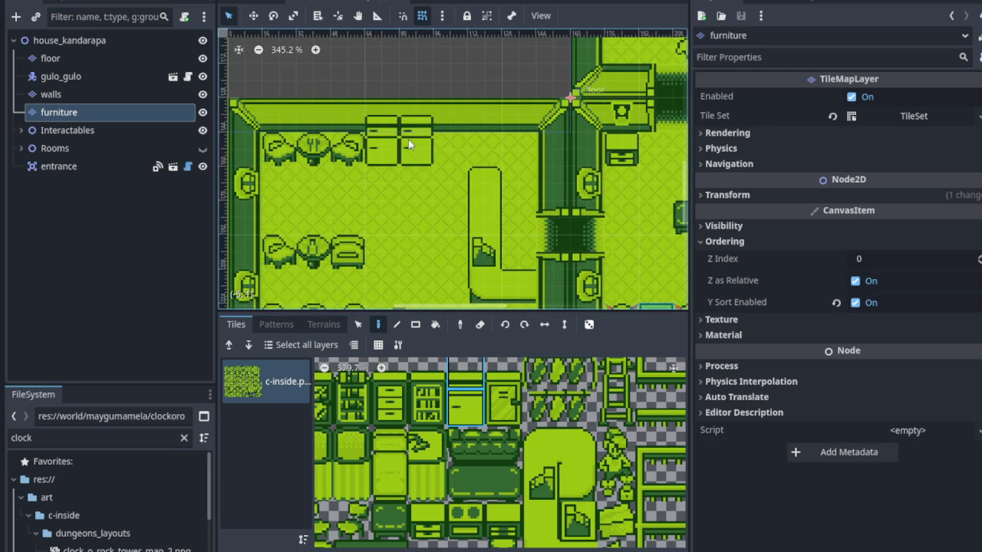
{"action": "scroll", "coordinate": [408, 144], "scroll_direction": "down", "scroll_amount": 7}
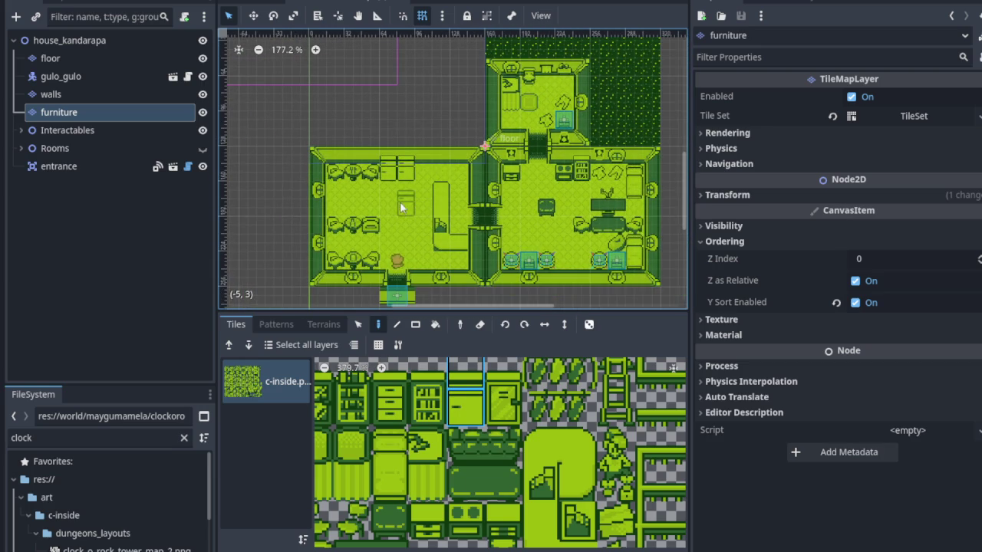
{"action": "scroll", "coordinate": [413, 168], "scroll_direction": "up", "scroll_amount": 2}
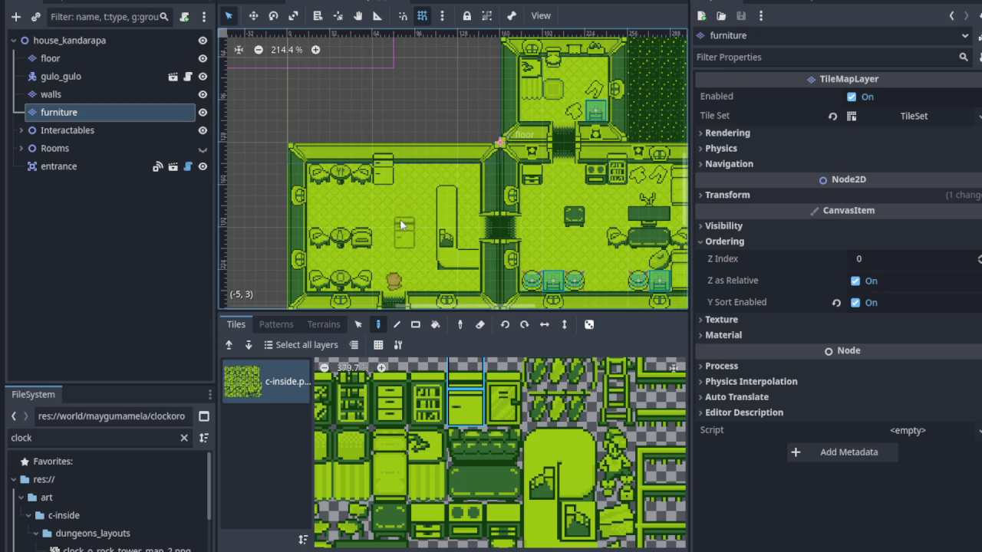
{"action": "scroll", "coordinate": [407, 230], "scroll_direction": "left", "scroll_amount": 2}
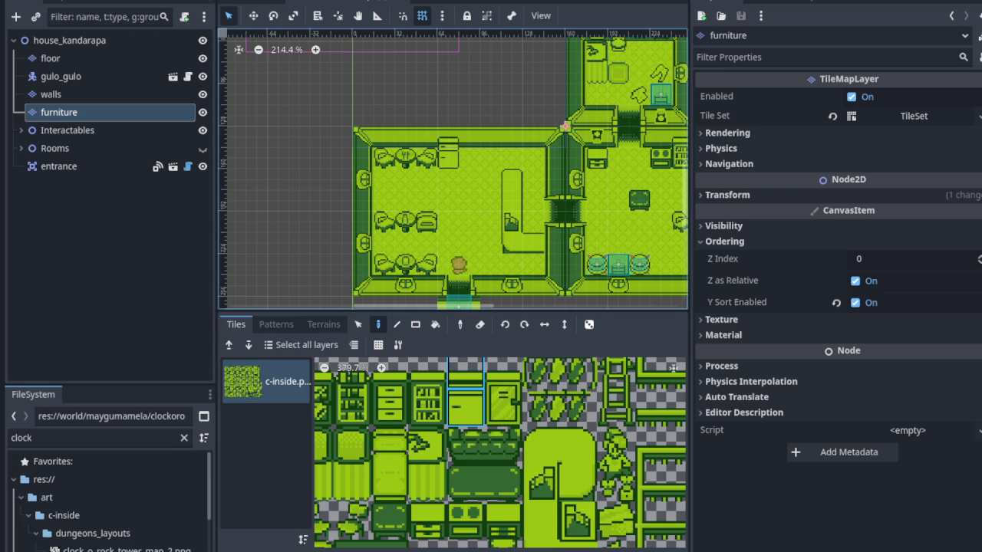
{"action": "key", "text": "ctrl+s"}
{"action": "key", "text": "ctrl+s"}
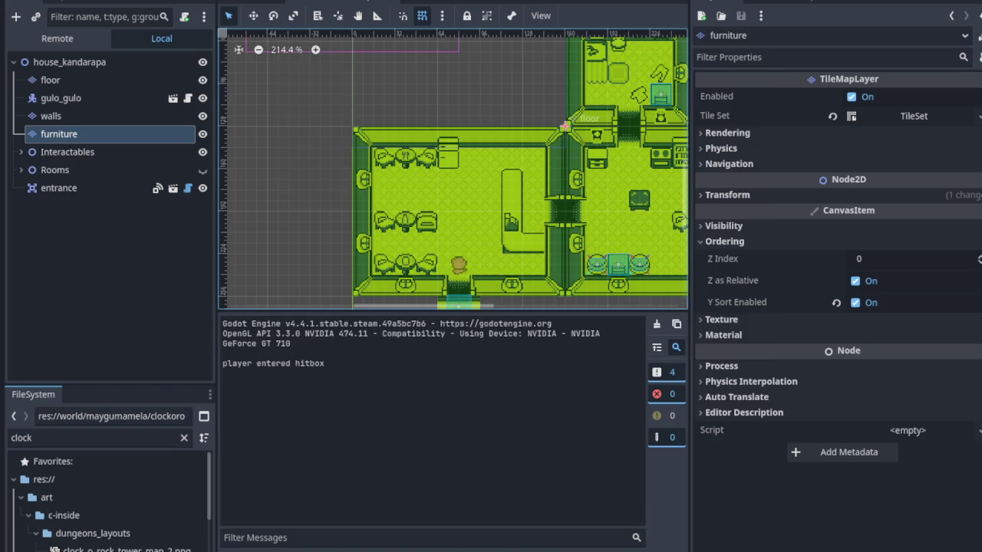
- Walk the player right and down into the room with the new stoves, bookshelf and cabinet
{"action": "key", "text": "Right"}
{"action": "key", "text": "Down"}
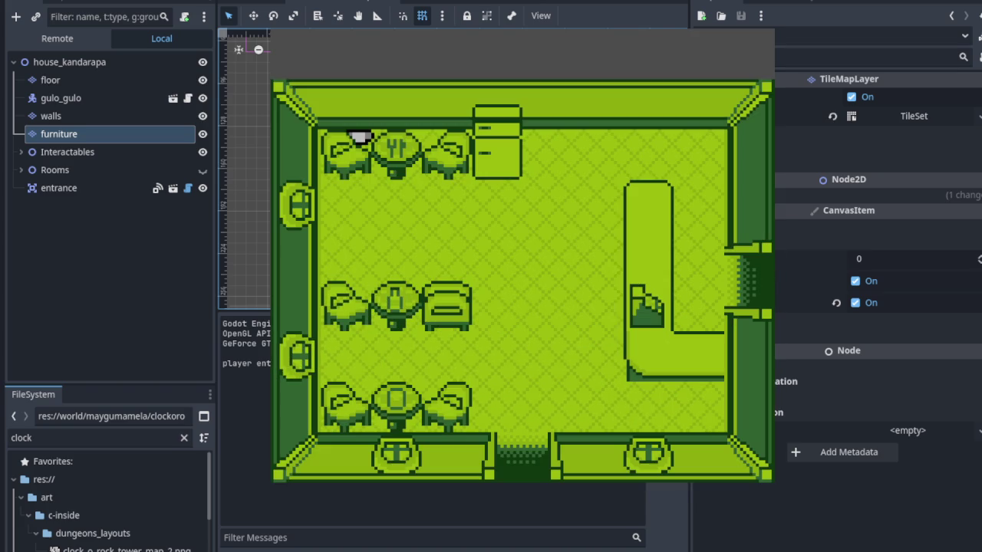
{"action": "key", "text": "Right"}
{"action": "key", "text": "Right"}
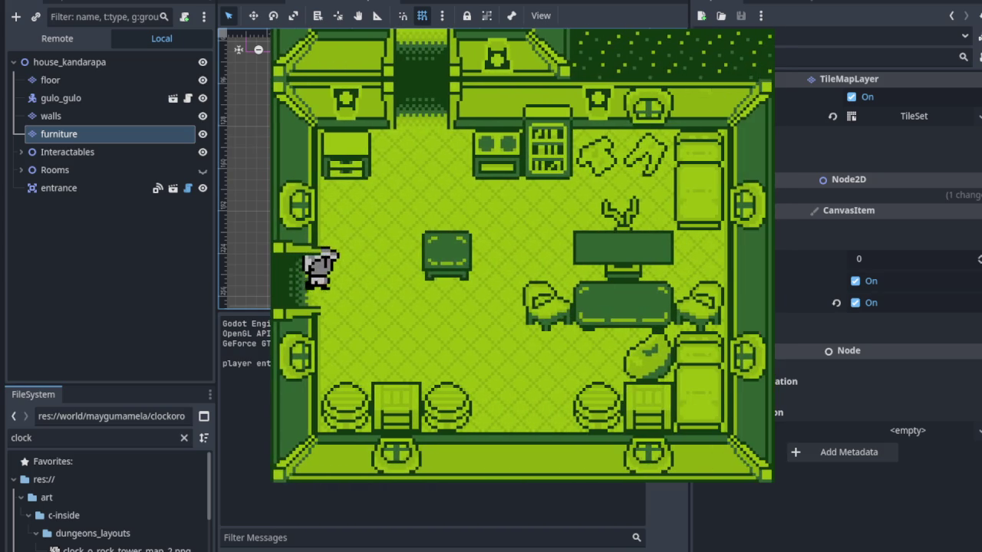
{"action": "key", "text": "Down"}
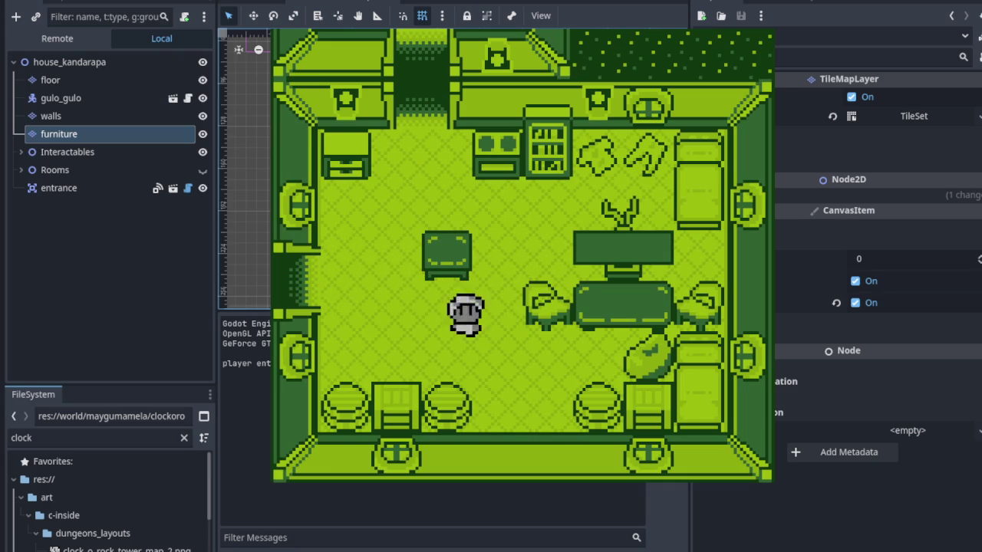
- Walk the player around the small table and lower stools to check the depth sorting
{"action": "key", "text": "Left"}
{"action": "key", "text": "Up"}
{"action": "key", "text": "Right"}
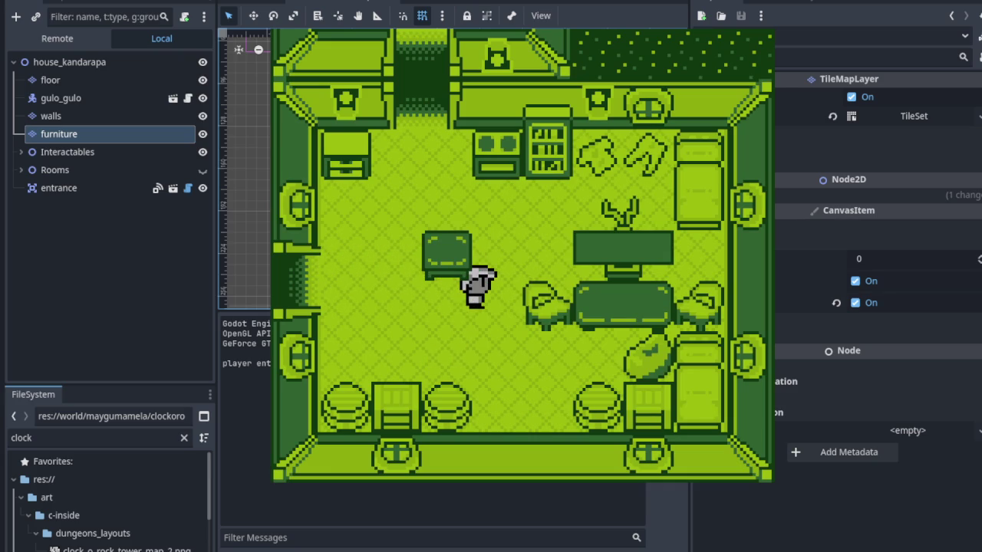
{"action": "key", "text": "Down"}
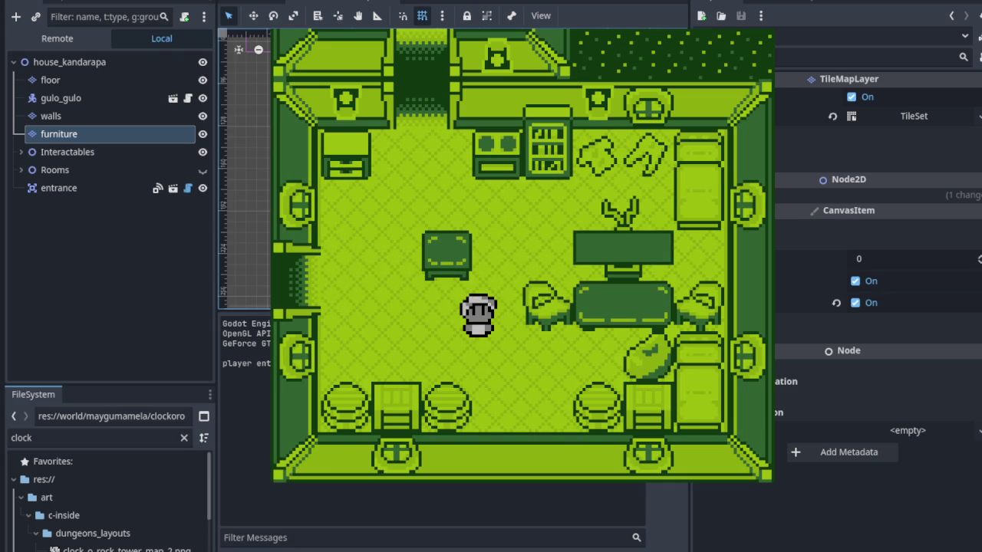
{"action": "key", "text": "Down"}
{"action": "key", "text": "Up"}
{"action": "key", "text": "Left"}
{"action": "key", "text": "Down"}
{"action": "key", "text": "Down"}
{"action": "key", "text": "Up"}
{"action": "key", "text": "Right"}
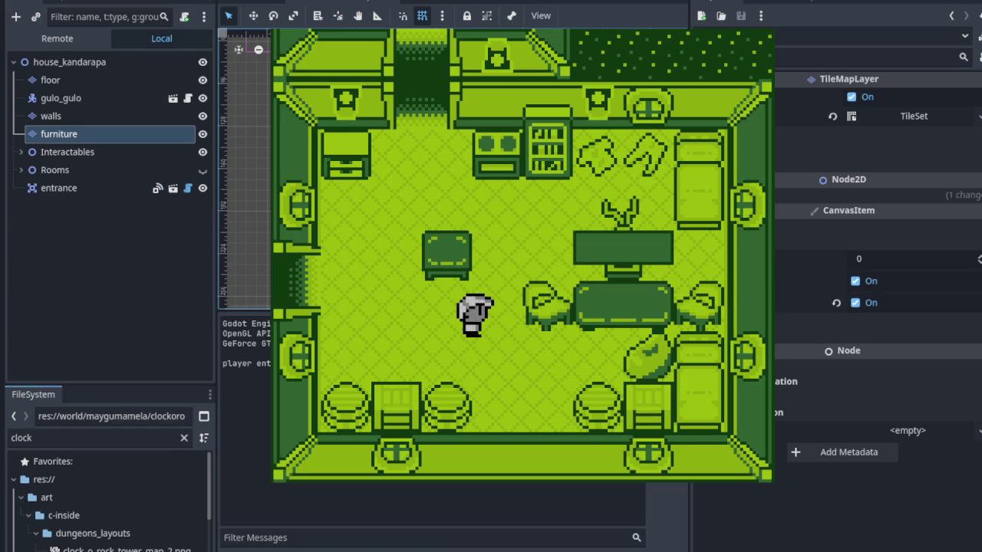
{"action": "key", "text": "Down"}
{"action": "key", "text": "Up"}
{"action": "key", "text": "Left"}
{"action": "key", "text": "Down"}
{"action": "key", "text": "Left"}
{"action": "key", "text": "Up"}
{"action": "key", "text": "Up"}
{"action": "key", "text": "Right"}
{"action": "key", "text": "Down"}
{"action": "key", "text": "Left"}
{"action": "key", "text": "Down"}
{"action": "key", "text": "Up"}
- Walk the player behind the small table and around the bottom-row stools, testing overlap
{"action": "key", "text": "Up"}
{"action": "key", "text": "Right"}
{"action": "key", "text": "Down"}
{"action": "key", "text": "Left"}
{"action": "key", "text": "Down"}
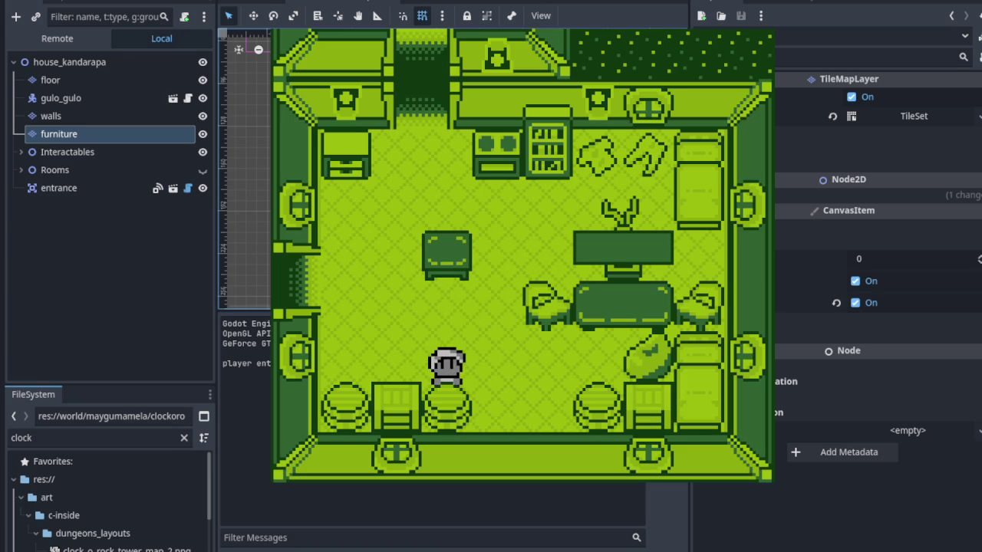
{"action": "key", "text": "Left"}
{"action": "key", "text": "Up"}
{"action": "key", "text": "Down"}
{"action": "key", "text": "Right"}
{"action": "key", "text": "Up"}
{"action": "key", "text": "Down"}
{"action": "key", "text": "Right"}
{"action": "key", "text": "Down"}
{"action": "key", "text": "Left"}
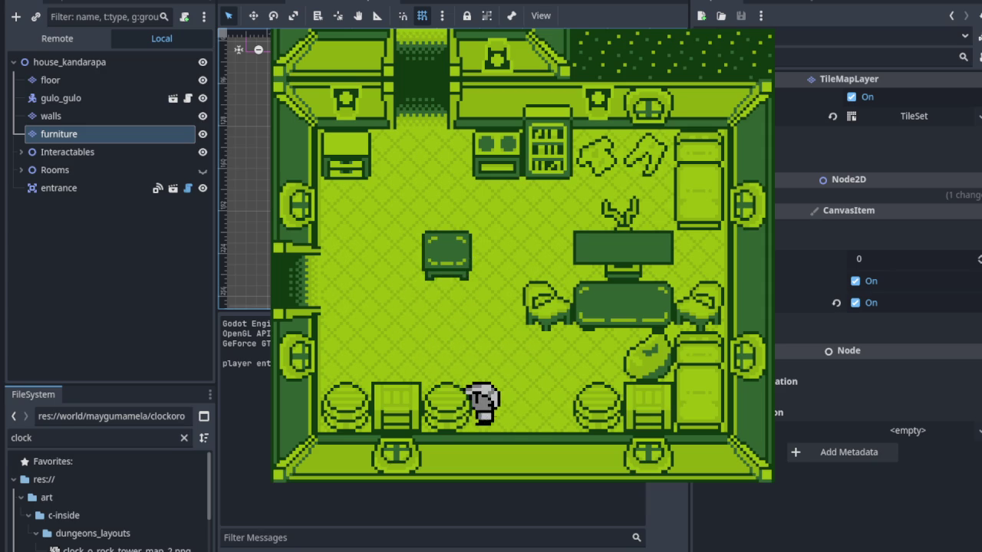
{"action": "key", "text": "Right"}
{"action": "key", "text": "Left"}
{"action": "key", "text": "Up"}
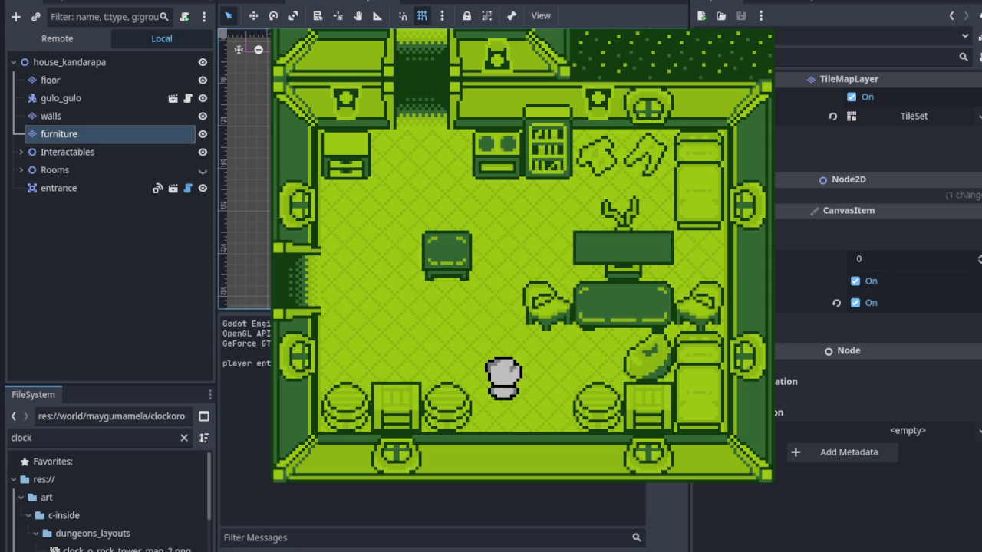
{"action": "key", "text": "Right"}
{"action": "key", "text": "Left"}
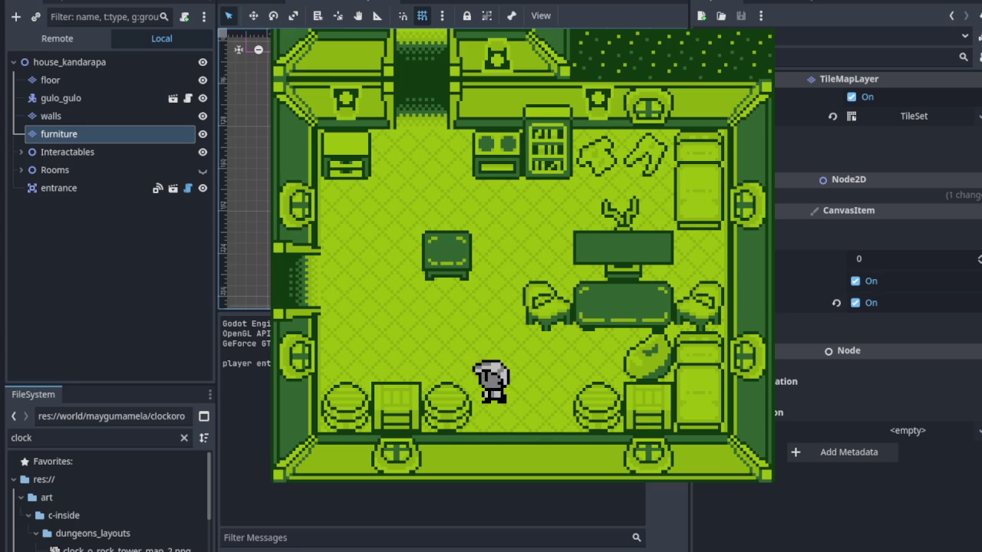
{"action": "key", "text": "Down"}
{"action": "key", "text": "Right"}
{"action": "key", "text": "Up"}
{"action": "key", "text": "Left"}
{"action": "key", "text": "Down"}
{"action": "key", "text": "Right"}
{"action": "key", "text": "Up"}
{"action": "key", "text": "Left"}
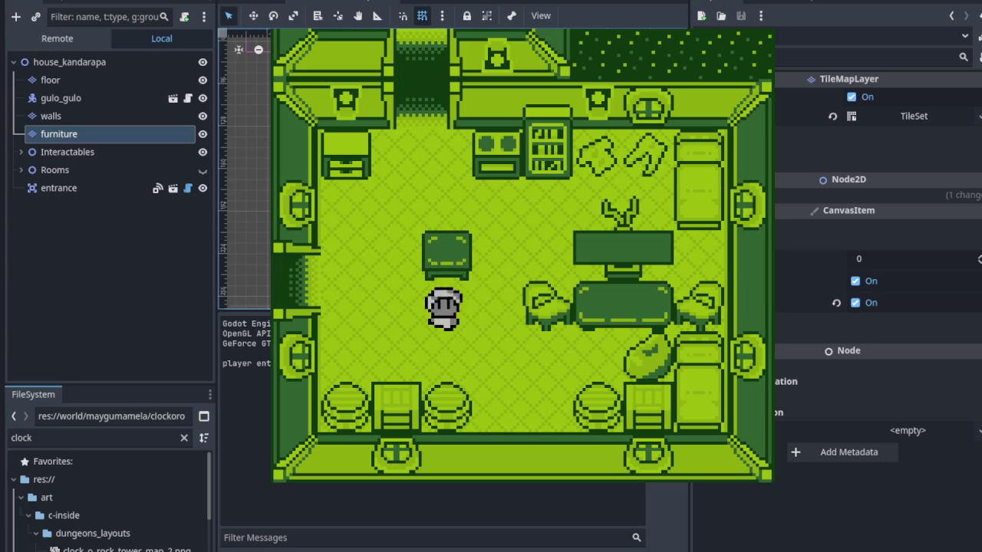
{"action": "key", "text": "Down"}
{"action": "key", "text": "Up"}
{"action": "key", "text": "Down"}
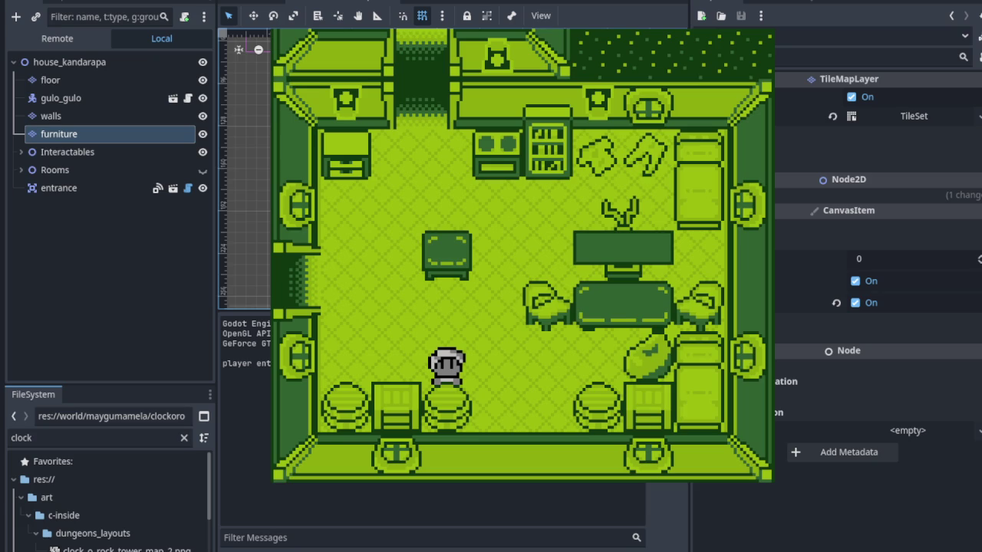
- Line the player up beside the bottom stool, then lift it and throw it away
{"action": "key", "text": "Right"}
{"action": "key", "text": "Up"}
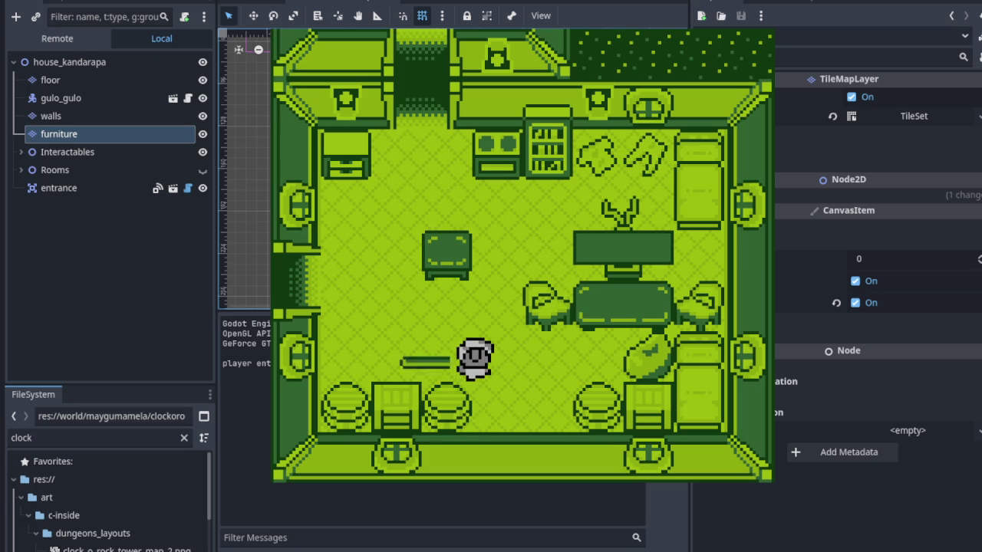
{"action": "key", "text": "Left"}
{"action": "key", "text": "Down"}
{"action": "key", "text": "Up"}
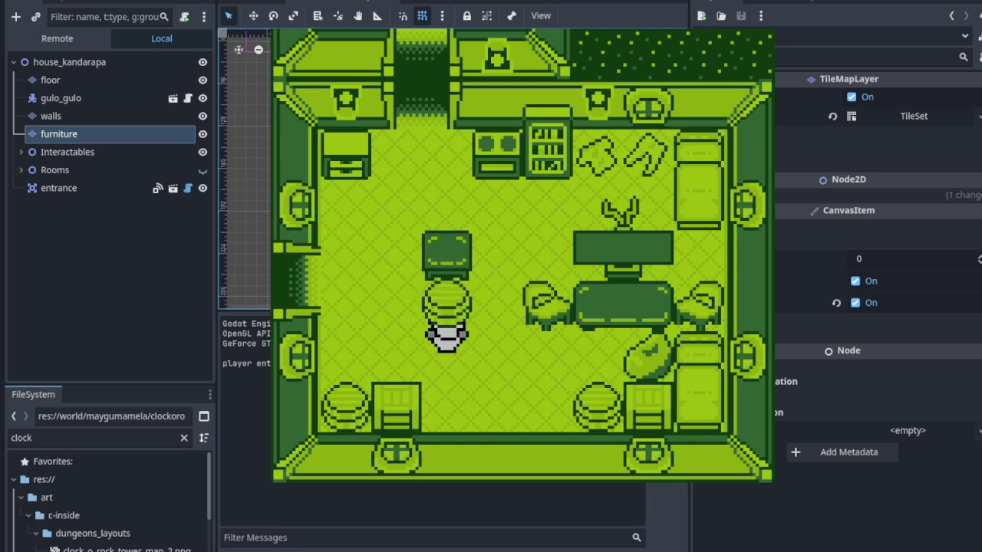
{"action": "key", "text": "Down"}
{"action": "key", "text": "Right"}
{"action": "key", "text": "Left"}
{"action": "key", "text": "Up"}
{"action": "key", "text": "Right"}
{"action": "key", "text": "Left"}
{"action": "key", "text": "Down"}
{"action": "key", "text": "Left"}
{"action": "key", "text": "Right"}
{"action": "key", "text": "Left"}
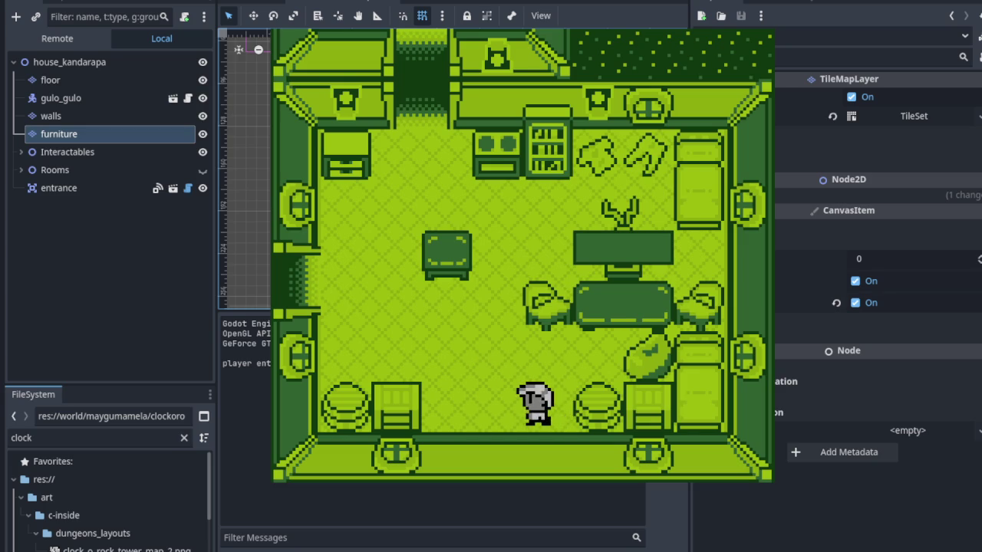
{"action": "key", "text": "Right"}
{"action": "key", "text": "Up"}
{"action": "key", "text": "Left"}
{"action": "key", "text": "Right"}
{"action": "key", "text": "Down"}
{"action": "key", "text": "Left"}
{"action": "key", "text": "Right"}
{"action": "key", "text": "space"}
{"action": "key", "text": "Left"}
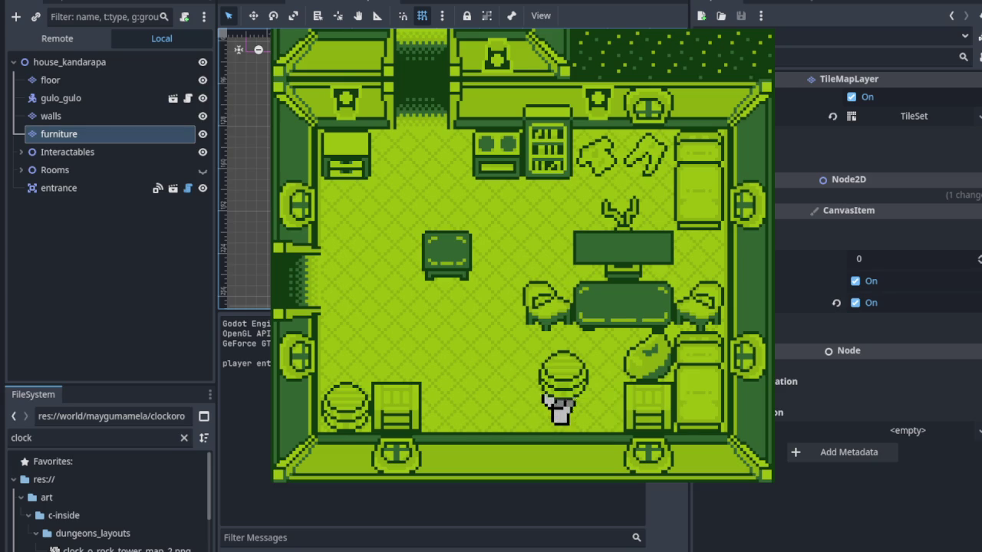
{"action": "key", "text": "space"}
{"action": "key", "text": "Up"}
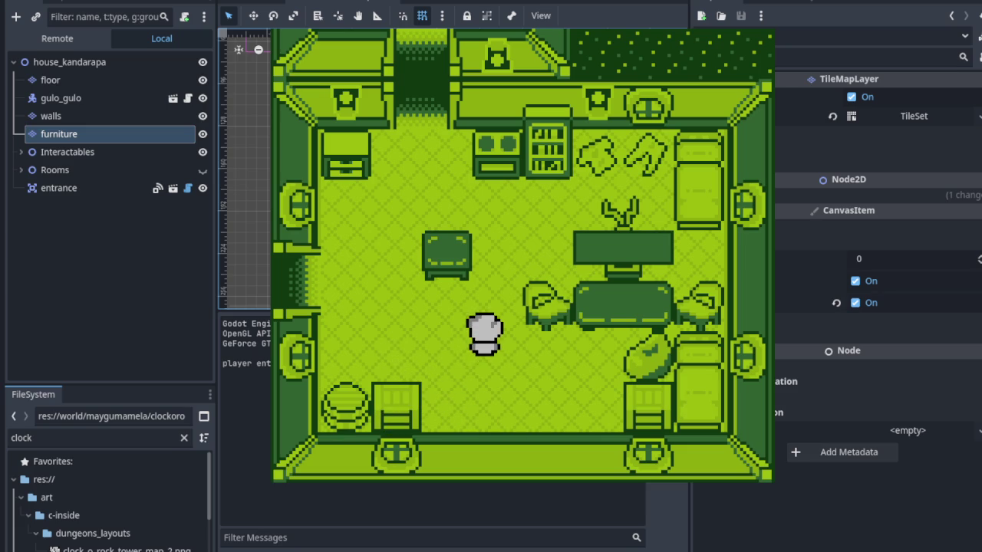
- Walk the player past the bottom-right and bottom-left chairs to above the remaining stool
{"action": "key", "text": "Left"}
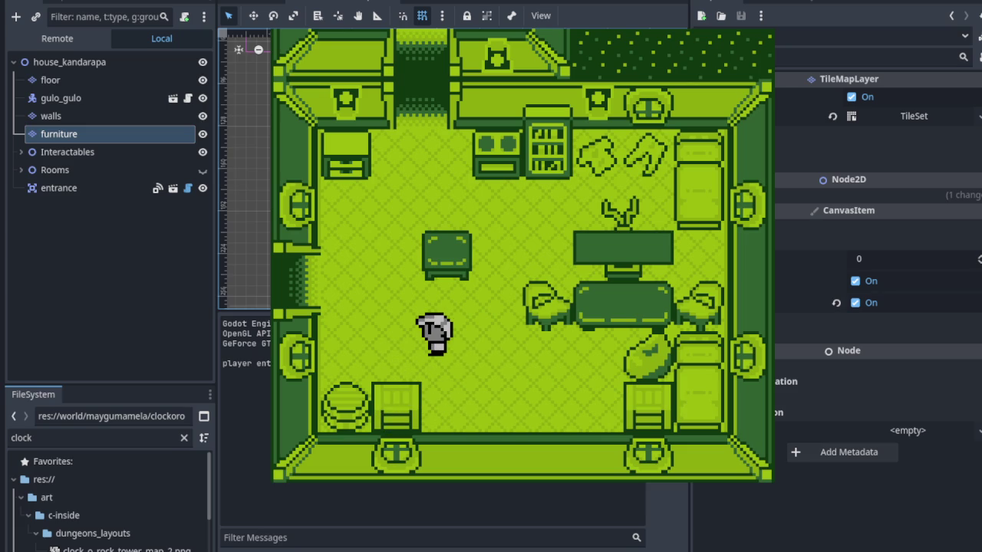
{"action": "key", "text": "Right"}
{"action": "key", "text": "Down"}
{"action": "key", "text": "Right"}
{"action": "key", "text": "Left"}
{"action": "key", "text": "Up"}
{"action": "key", "text": "Left"}
{"action": "key", "text": "Right"}
{"action": "key", "text": "Left"}
- Throw the remaining stool to the right and walk out through the doorway
{"action": "key", "text": "space"}
{"action": "key", "text": "Right"}
{"action": "key", "text": "space"}
{"action": "key", "text": "Up"}
{"action": "key", "text": "Up"}
{"action": "key", "text": "Left"}
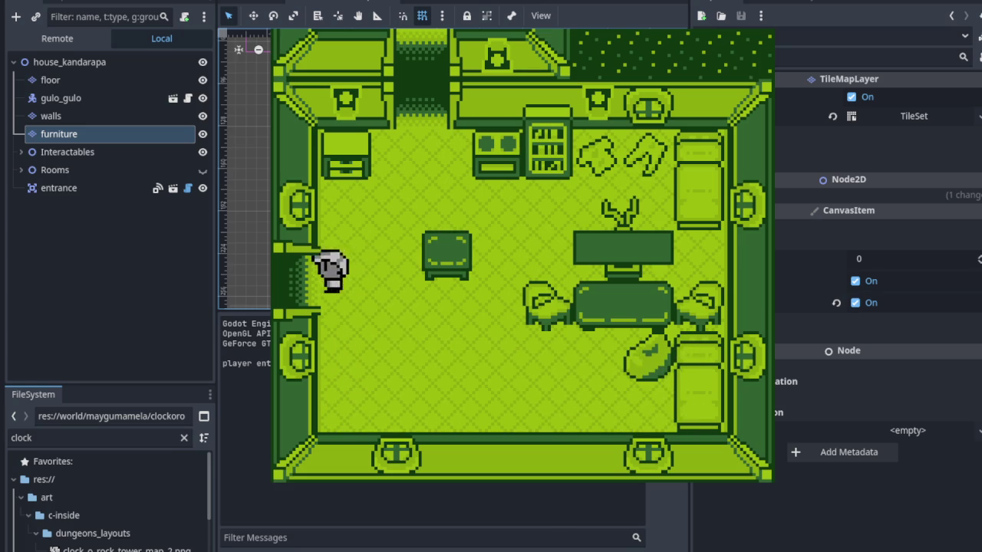
{"action": "key", "text": "Down"}
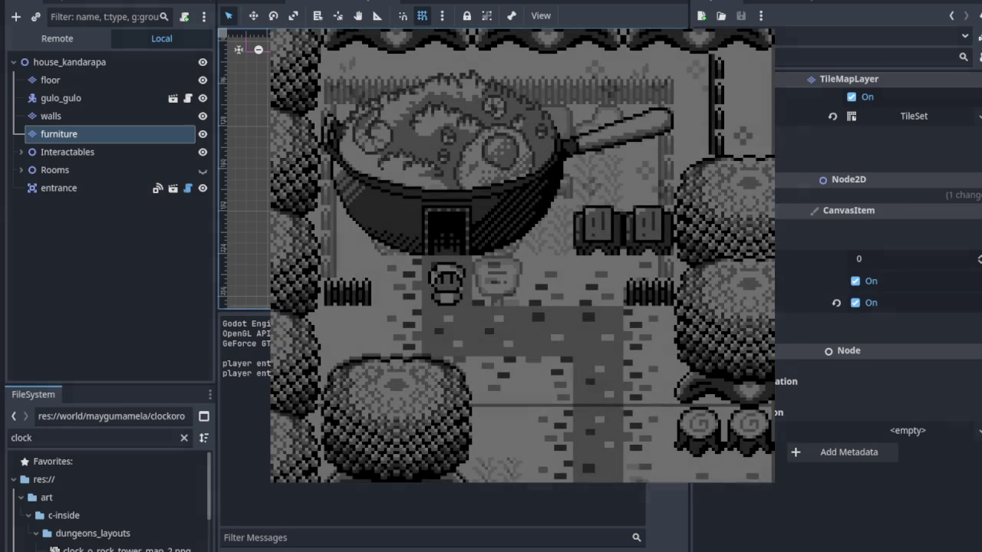
- Walk the player back into the room and onto the right stool's top edge
{"action": "key", "text": "Up"}
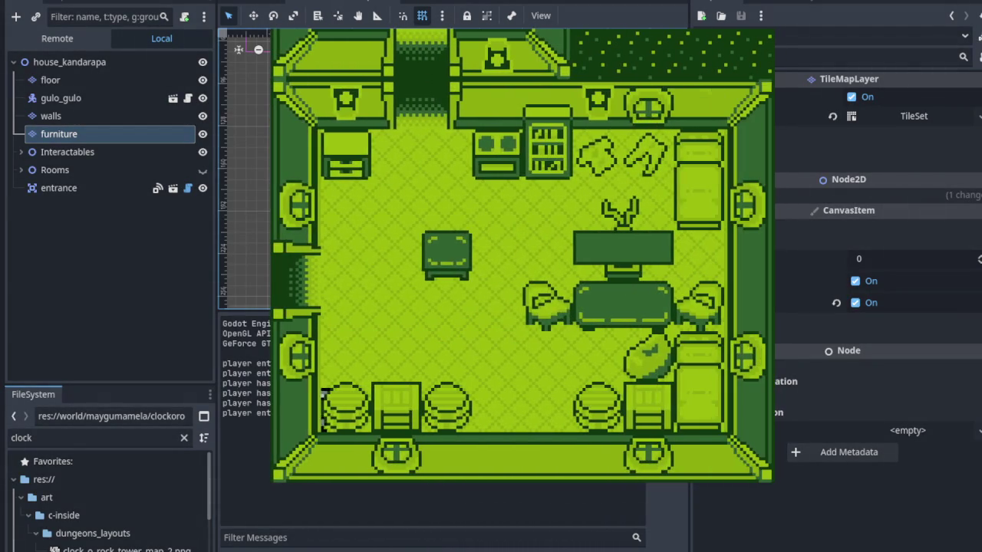
{"action": "key", "text": "Right"}
{"action": "key", "text": "Down"}
{"action": "key", "text": "Down"}
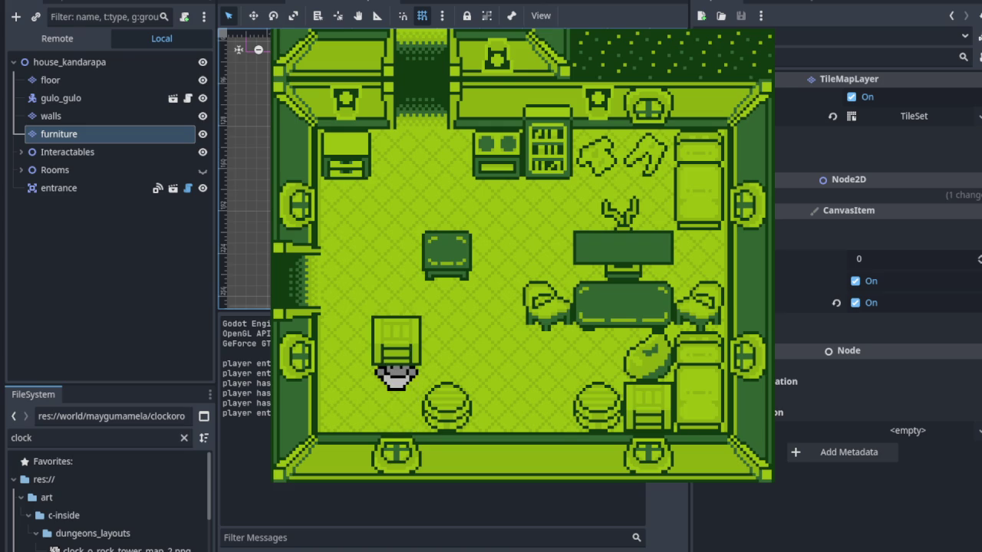
{"action": "key", "text": "Right"}
{"action": "key", "text": "Down"}
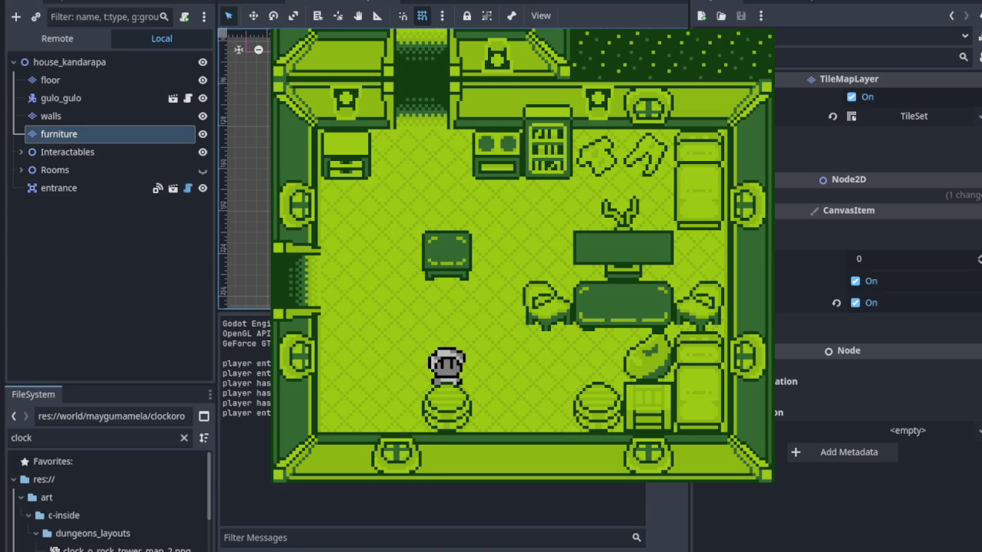
{"action": "key", "text": "Up"}
{"action": "key", "text": "Right"}
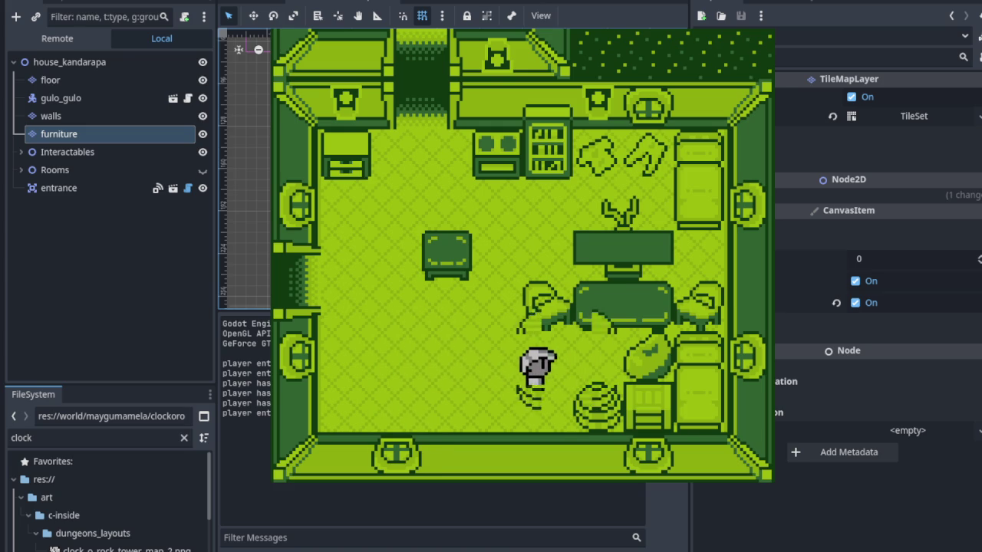
{"action": "key", "text": "Right"}
{"action": "key", "text": "Down"}
- Lift and throw the stool, then the chair to the left, and stop the game with F8
{"action": "key", "text": "space"}
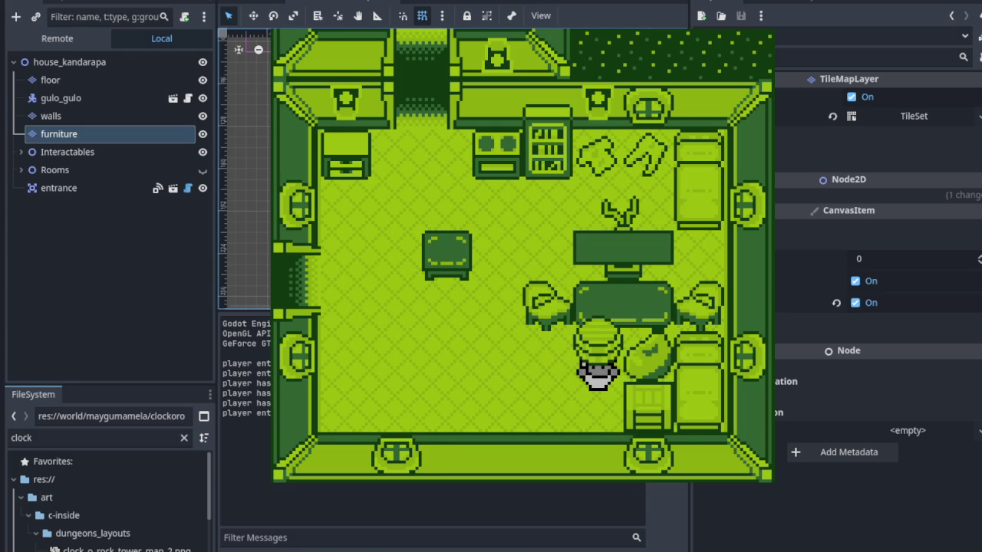
{"action": "key", "text": "space"}
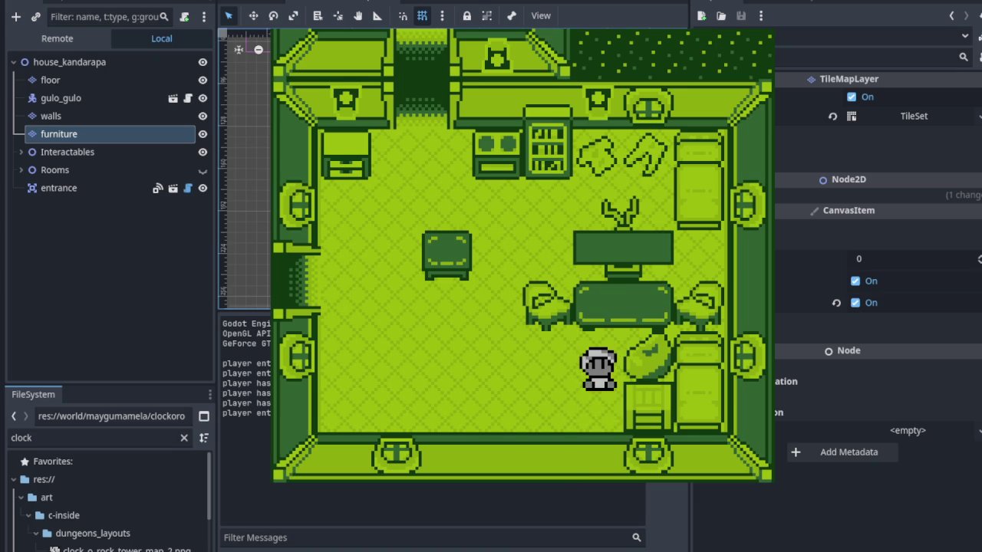
{"action": "key", "text": "Down"}
{"action": "key", "text": "space"}
{"action": "key", "text": "Left"}
{"action": "key", "text": "space"}
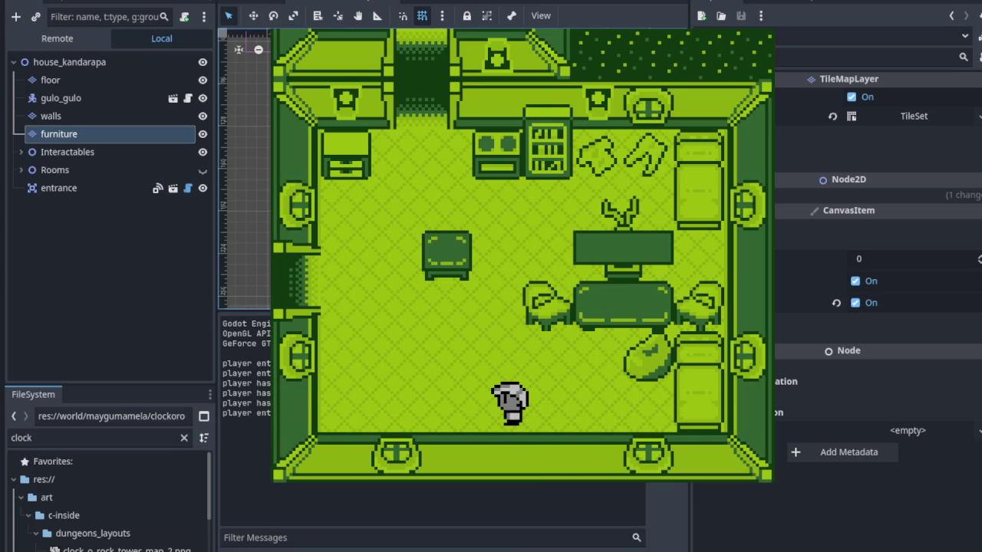
{"action": "key", "text": "F8"}
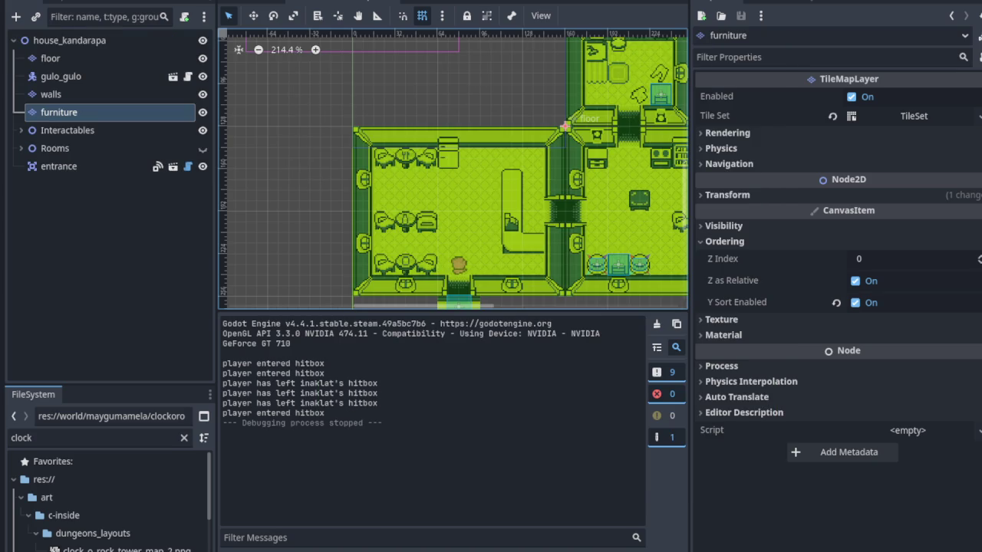
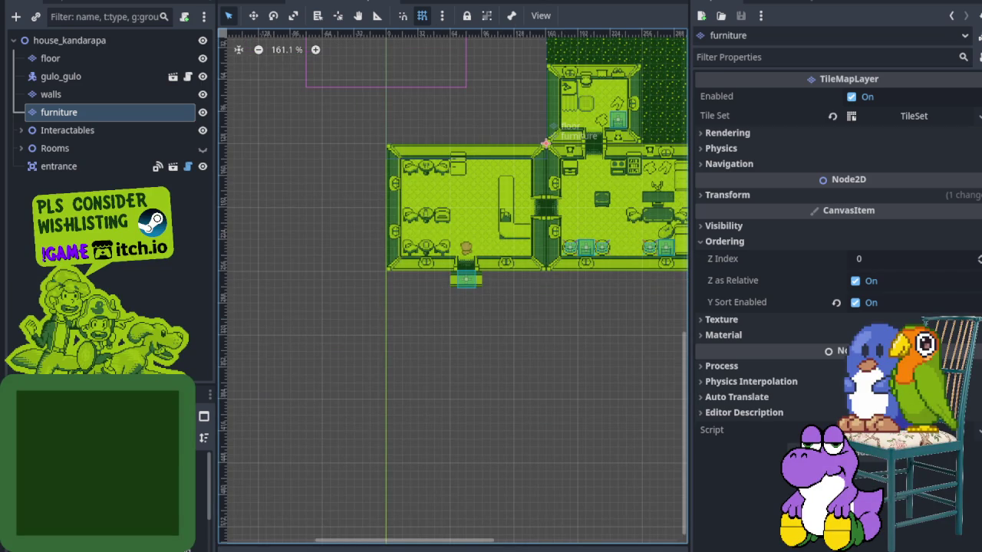
- Select the walls layer, pick two wall tiles, and open its c-inside TileSet editor
{"action": "left_click", "coordinate": [85, 95]}
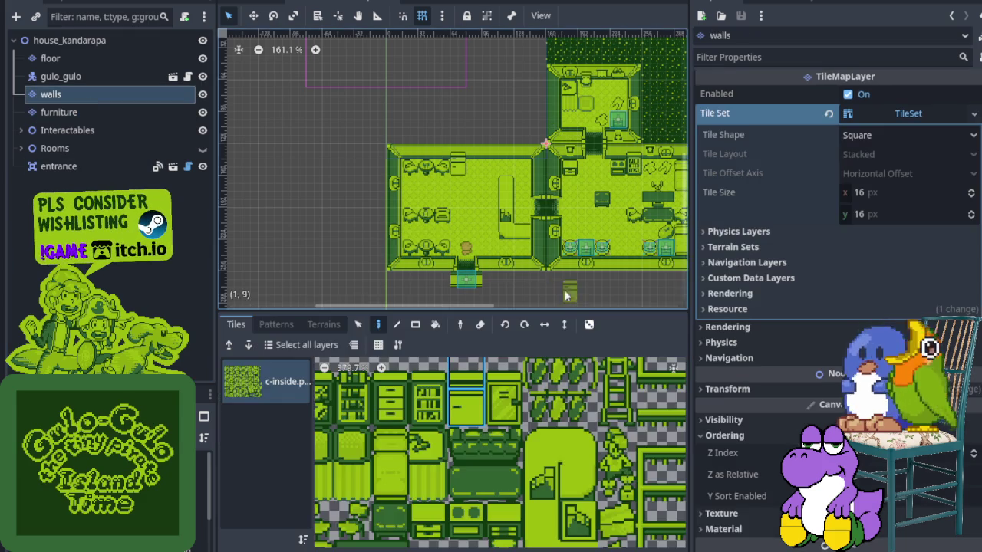
{"action": "scroll", "coordinate": [561, 291], "scroll_direction": "down", "scroll_amount": 3}
{"action": "scroll", "coordinate": [561, 292], "scroll_direction": "right", "scroll_amount": 5}
{"action": "scroll", "coordinate": [524, 393], "scroll_direction": "down", "scroll_amount": 4}
{"action": "scroll", "coordinate": [524, 392], "scroll_direction": "up", "scroll_amount": 4}
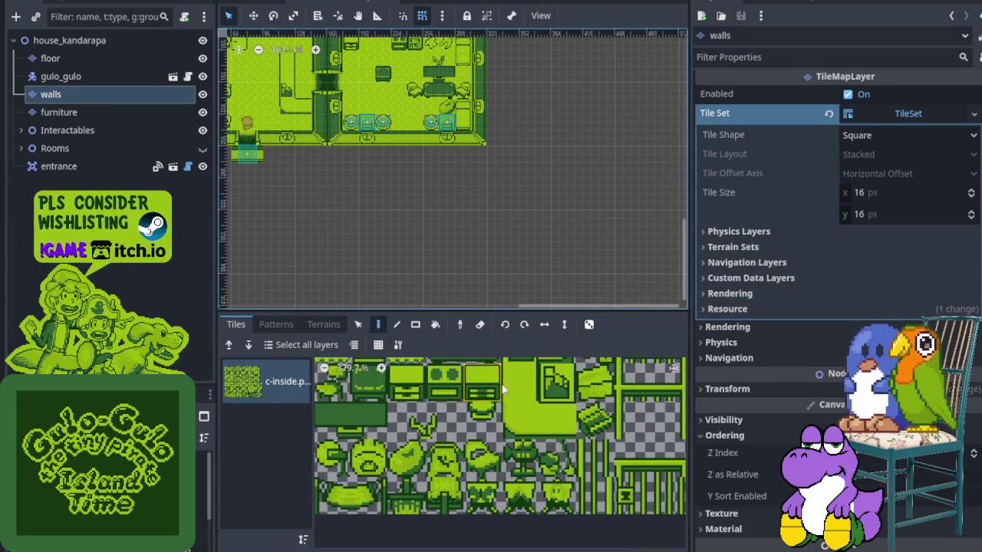
{"action": "left_click", "coordinate": [559, 418]}
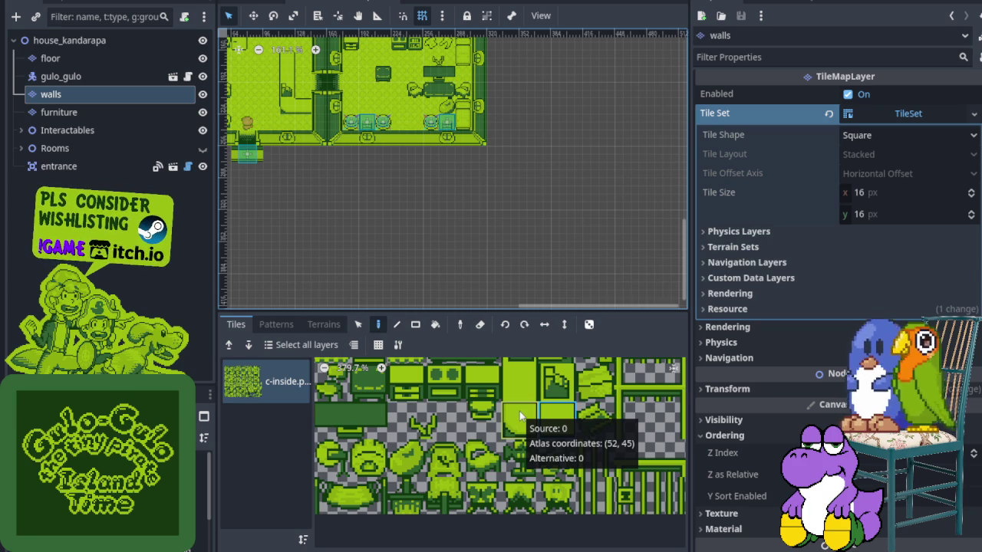
{"action": "left_click", "coordinate": [520, 414], "text": "shift"}
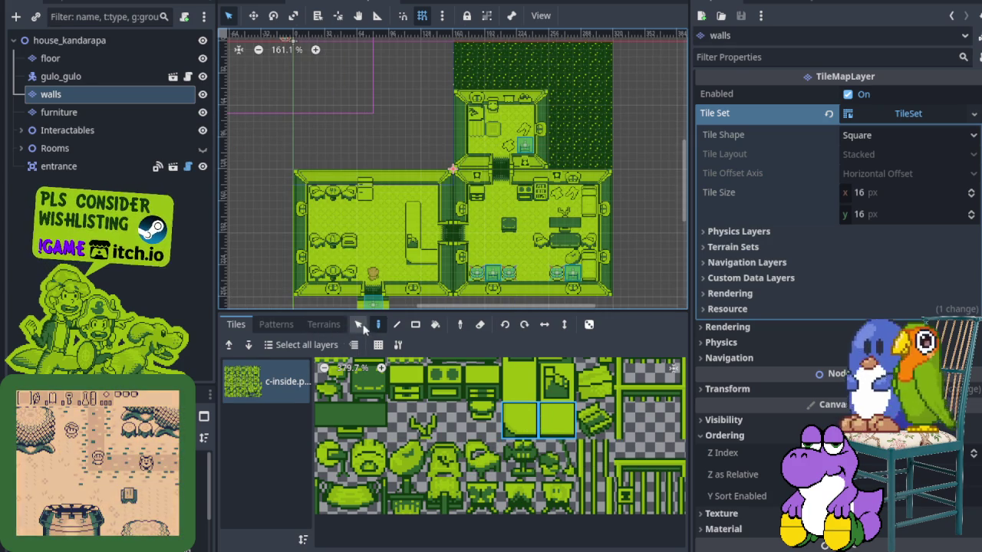
{"action": "left_click", "coordinate": [490, 549]}
{"action": "scroll", "coordinate": [521, 460], "scroll_direction": "down", "scroll_amount": 2}
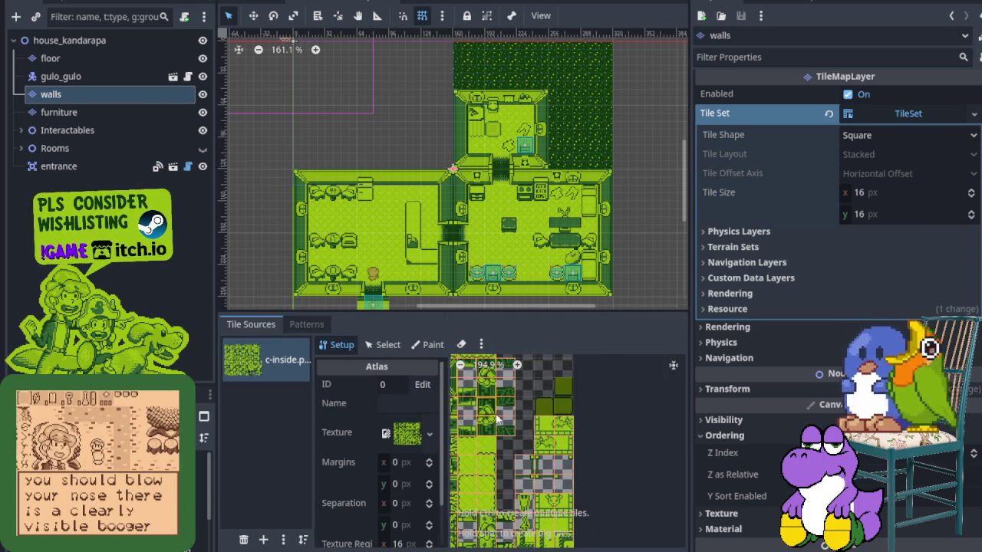
- Select the floor layer and open its tile set to compare
{"action": "scroll", "coordinate": [397, 239], "scroll_direction": "up", "scroll_amount": 3}
{"action": "scroll", "coordinate": [465, 229], "scroll_direction": "up", "scroll_amount": 3}
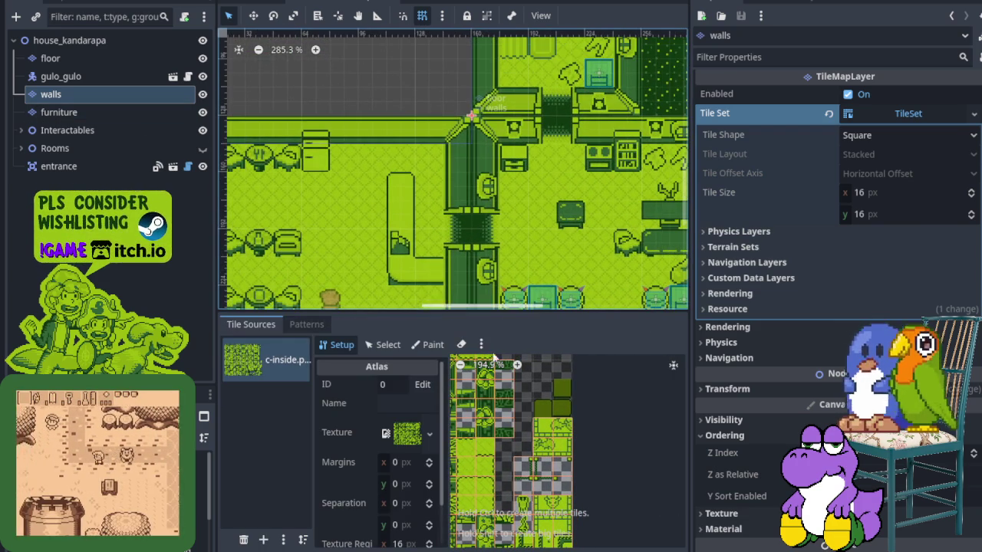
{"action": "scroll", "coordinate": [549, 398], "scroll_direction": "up", "scroll_amount": 2}
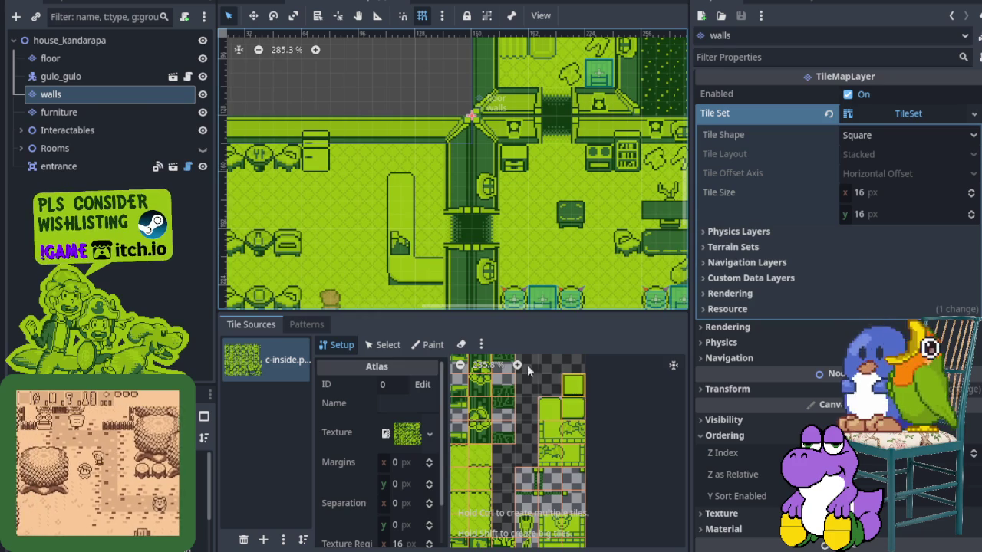
{"action": "left_click", "coordinate": [110, 57]}
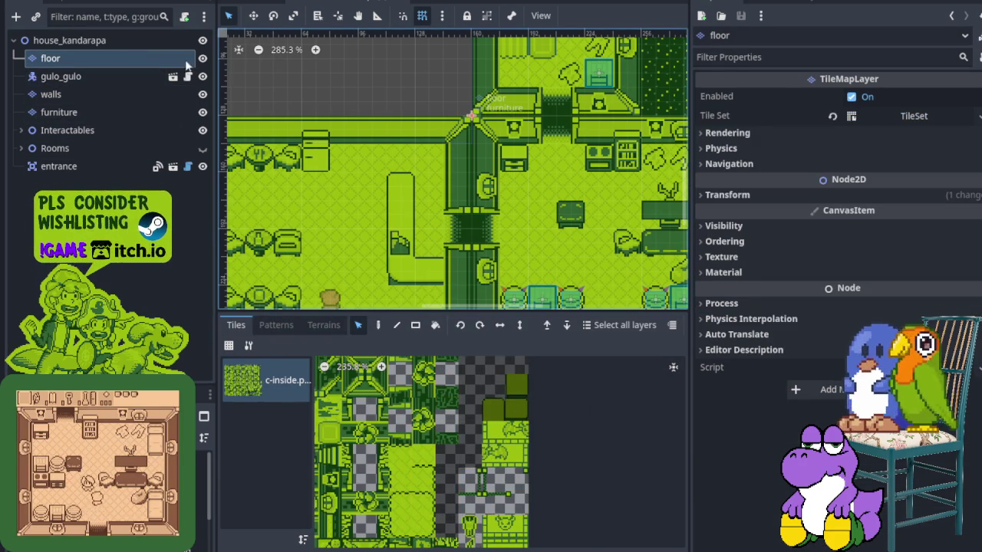
{"action": "scroll", "coordinate": [464, 510], "scroll_direction": "down", "scroll_amount": 1}
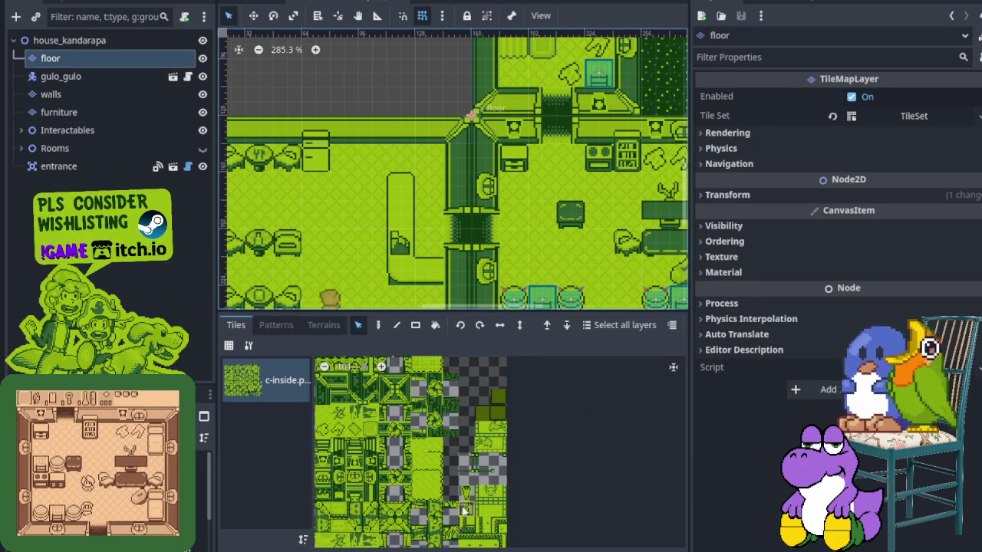
{"action": "left_click", "coordinate": [517, 406]}
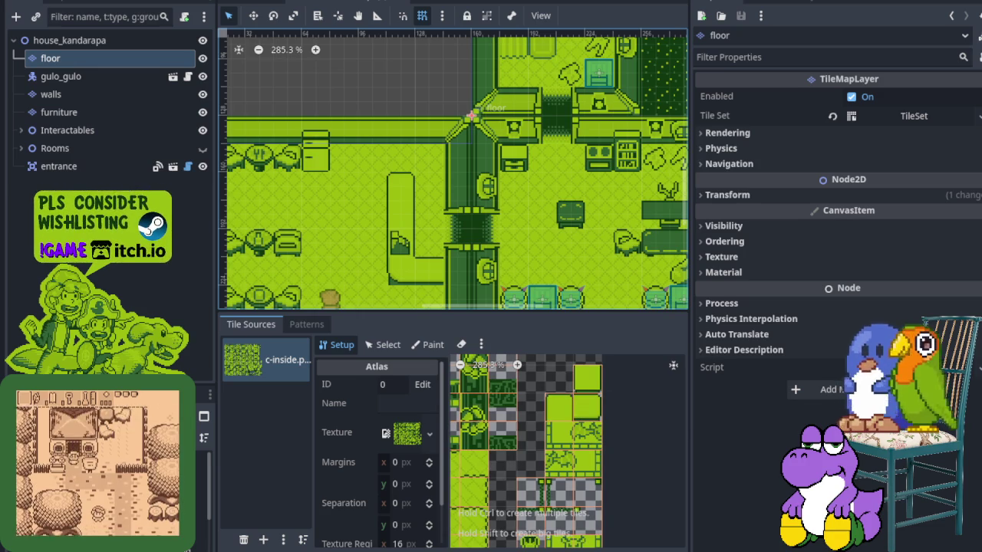
- Reselect the walls layer and pick a two-row block of twelve c-inside wall tiles
{"action": "left_click", "coordinate": [120, 91]}
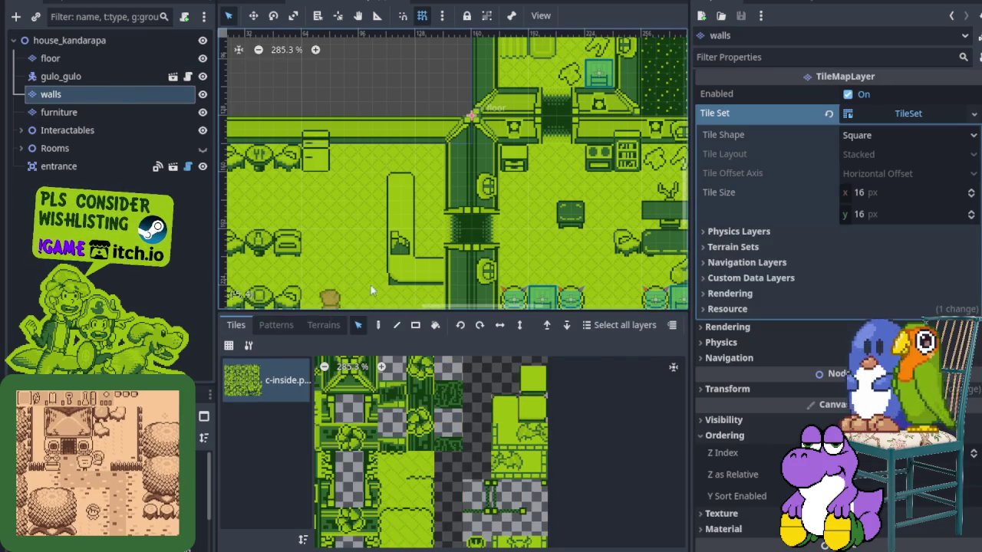
{"action": "scroll", "coordinate": [389, 463], "scroll_direction": "down", "scroll_amount": 5}
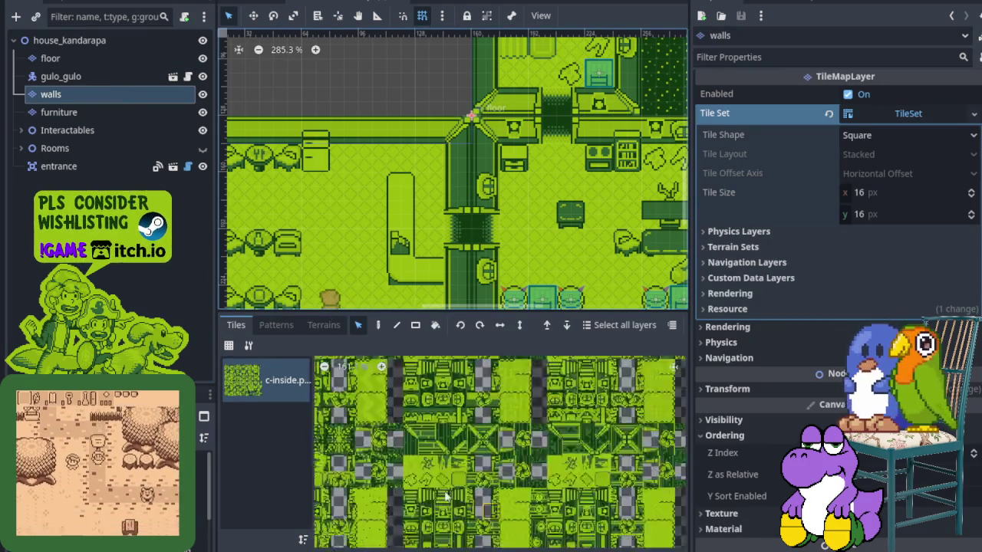
{"action": "scroll", "coordinate": [389, 464], "scroll_direction": "left", "scroll_amount": 5}
{"action": "scroll", "coordinate": [465, 460], "scroll_direction": "up", "scroll_amount": 6}
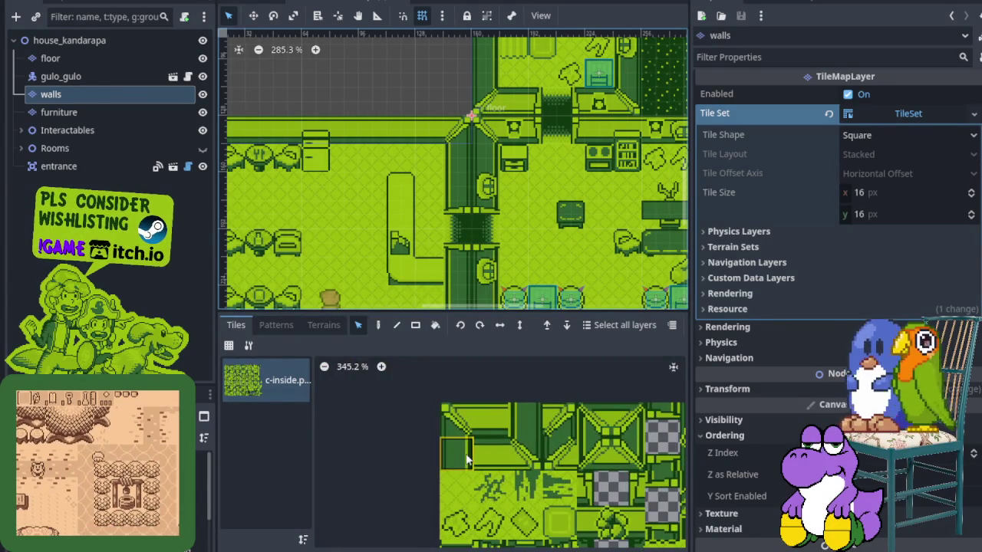
{"action": "left_click", "coordinate": [567, 424]}
{"action": "left_click_drag", "start_coordinate": [598, 428], "coordinate": [452, 447]}
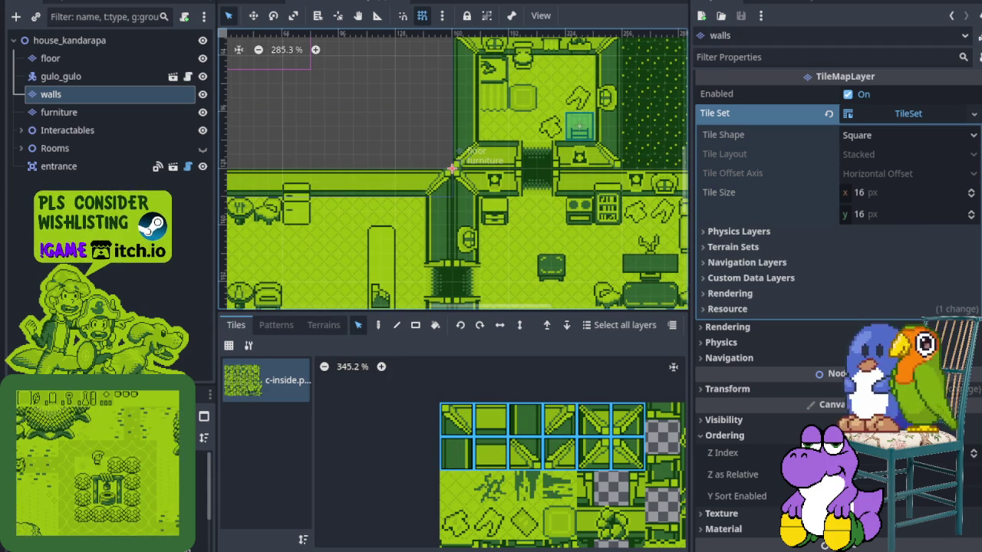
{"action": "left_click", "coordinate": [139, 31]}
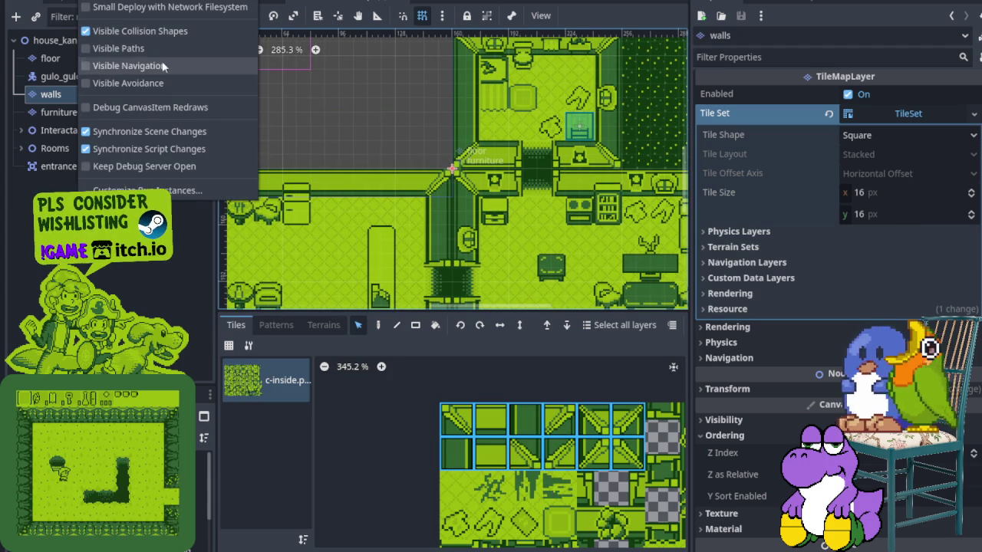
- Close the Debug menu and reopen the walls TileSet editor on the c-inside atlas setup
{"action": "left_click", "coordinate": [414, 130]}
{"action": "scroll", "coordinate": [342, 190], "scroll_direction": "down", "scroll_amount": 2}
{"action": "scroll", "coordinate": [342, 190], "scroll_direction": "down", "scroll_amount": 1}
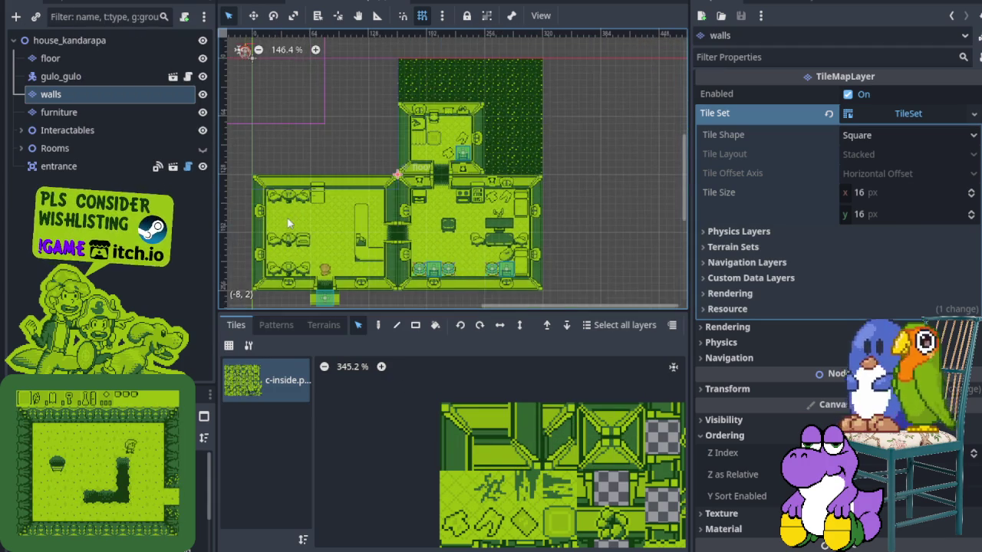
{"action": "scroll", "coordinate": [287, 217], "scroll_direction": "left", "scroll_amount": 3}
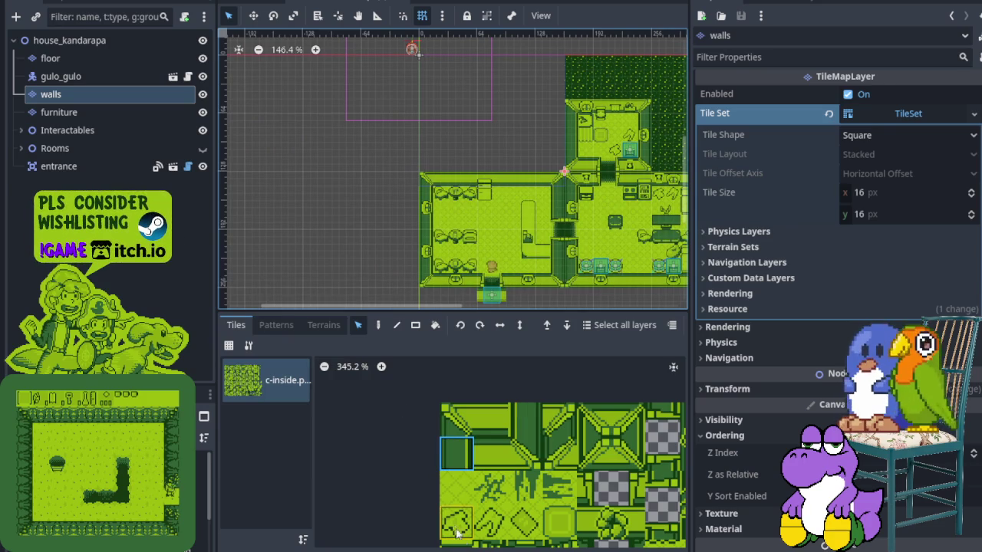
{"action": "left_click", "coordinate": [480, 551]}
{"action": "scroll", "coordinate": [526, 452], "scroll_direction": "left", "scroll_amount": 5}
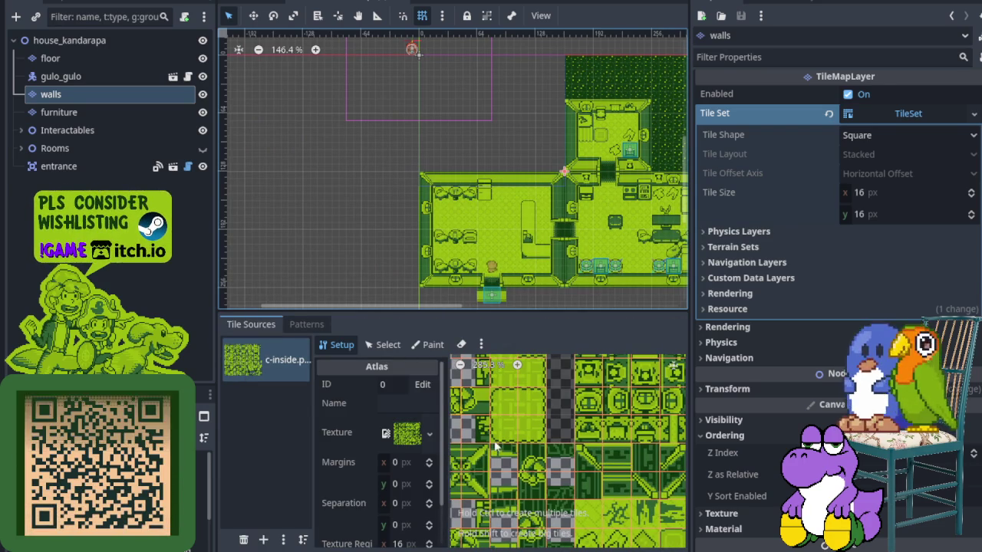
- In Select mode, pick wall tile (0, 1) in the c-inside atlas
{"action": "left_click", "coordinate": [384, 346]}
{"action": "scroll", "coordinate": [517, 448], "scroll_direction": "down", "scroll_amount": 2}
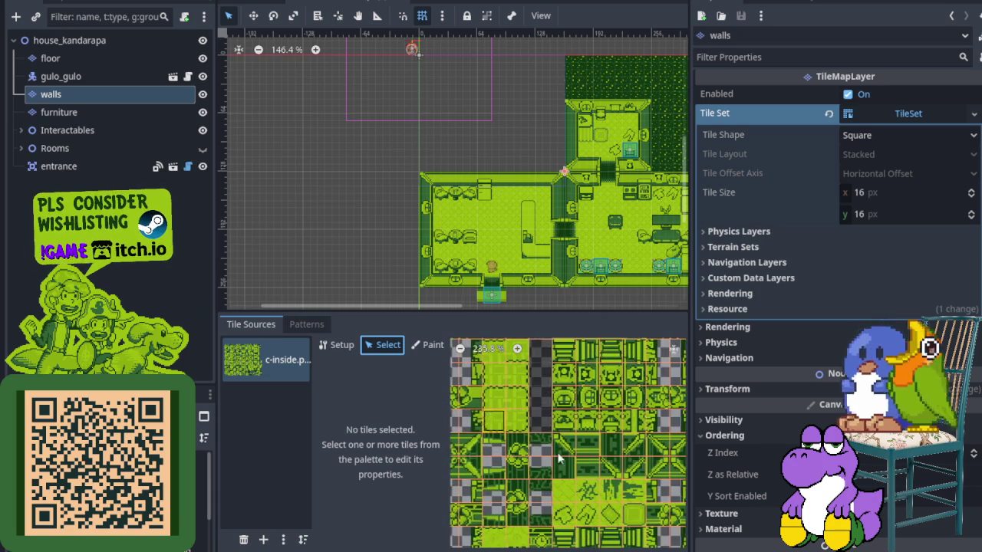
{"action": "left_click_drag", "start_coordinate": [517, 449], "coordinate": [612, 511]}
{"action": "scroll", "coordinate": [545, 455], "scroll_direction": "up", "scroll_amount": 3}
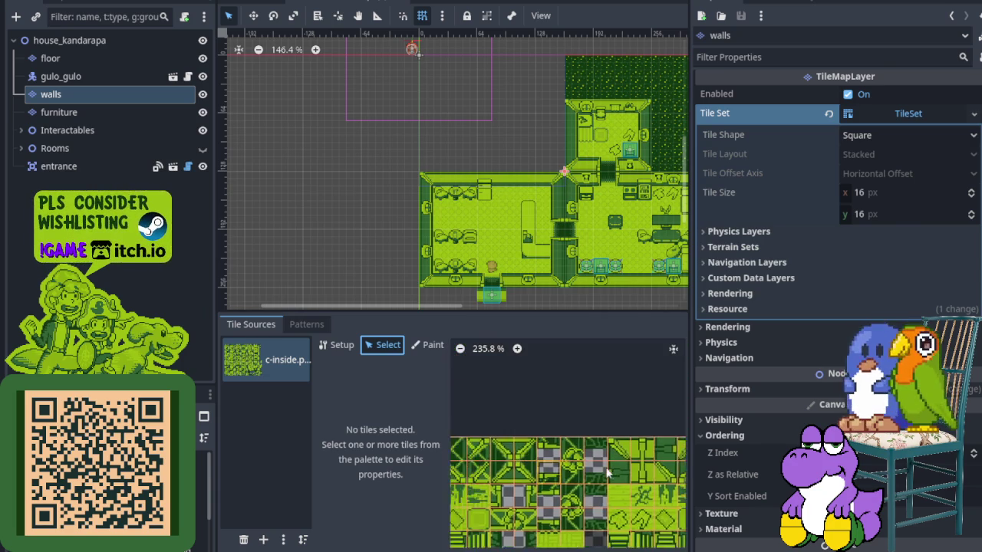
{"action": "scroll", "coordinate": [648, 467], "scroll_direction": "up", "scroll_amount": 2}
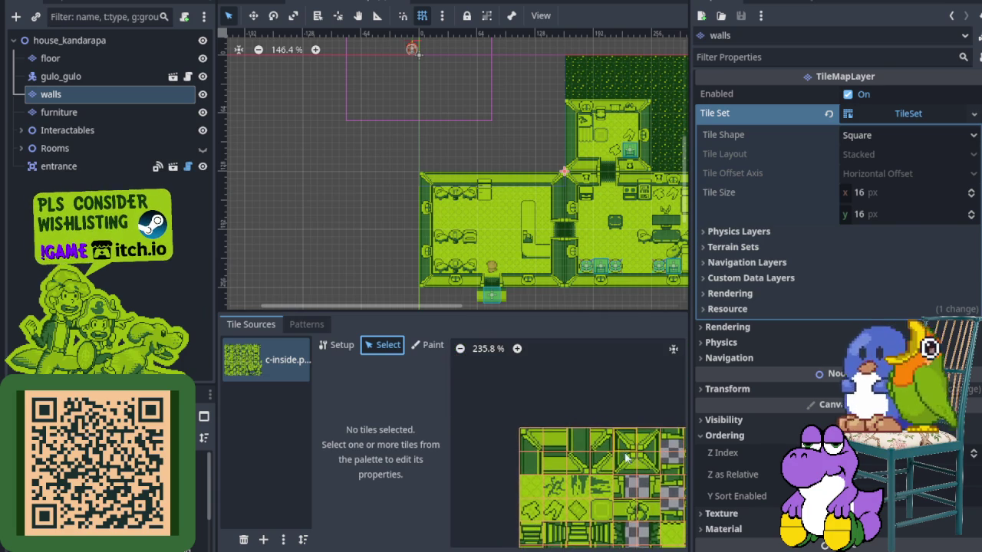
{"action": "left_click_drag", "start_coordinate": [652, 469], "coordinate": [517, 425]}
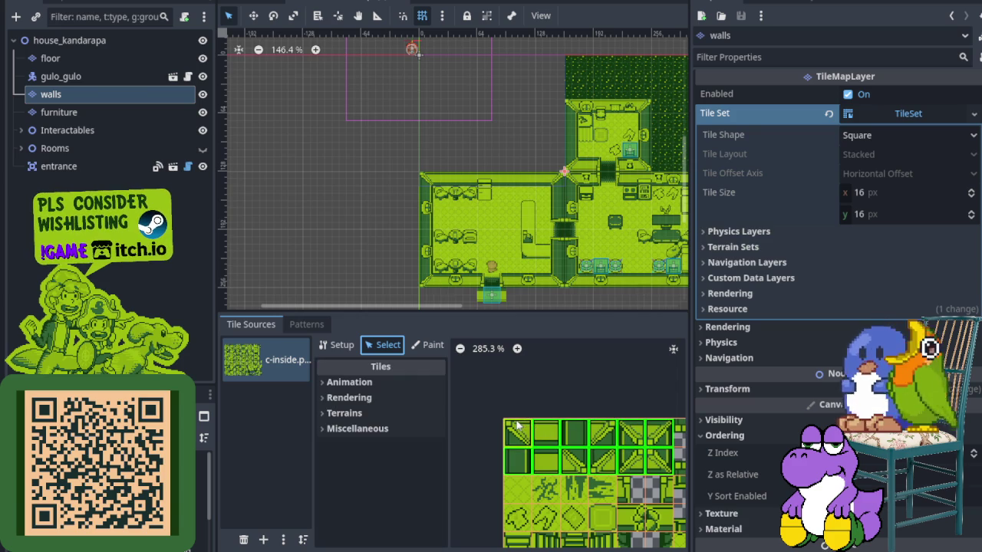
{"action": "left_click", "coordinate": [530, 462]}
- Browse the tile's Miscellaneous, Terrains and Rendering properties, then widen the scene view
{"action": "left_click", "coordinate": [342, 511]}
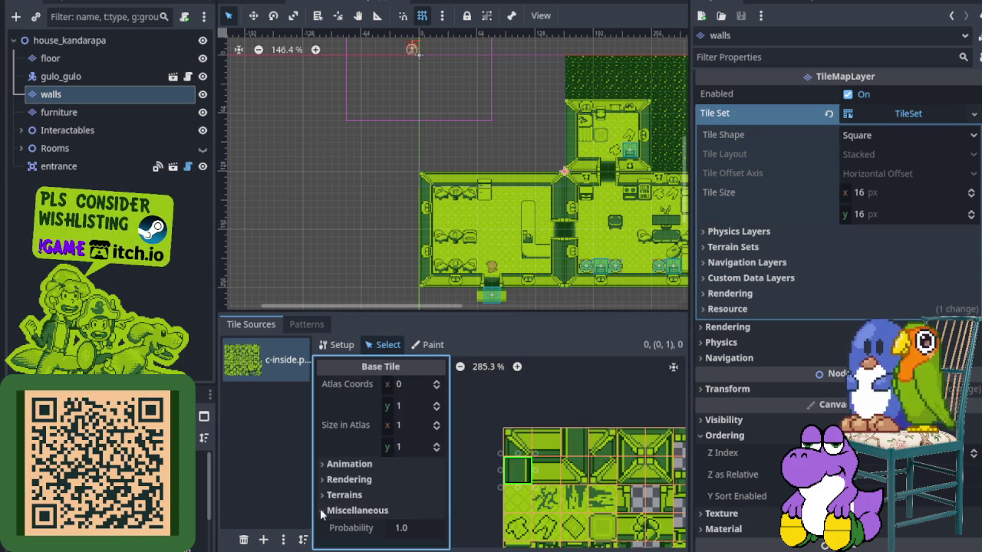
{"action": "left_click", "coordinate": [326, 513]}
{"action": "left_click", "coordinate": [326, 513]}
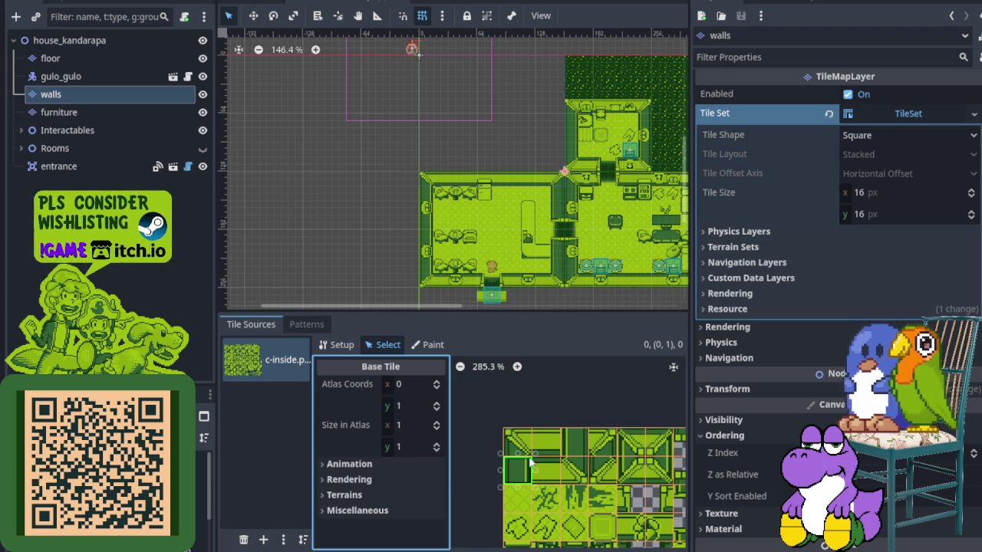
{"action": "scroll", "coordinate": [514, 469], "scroll_direction": "up", "scroll_amount": 1}
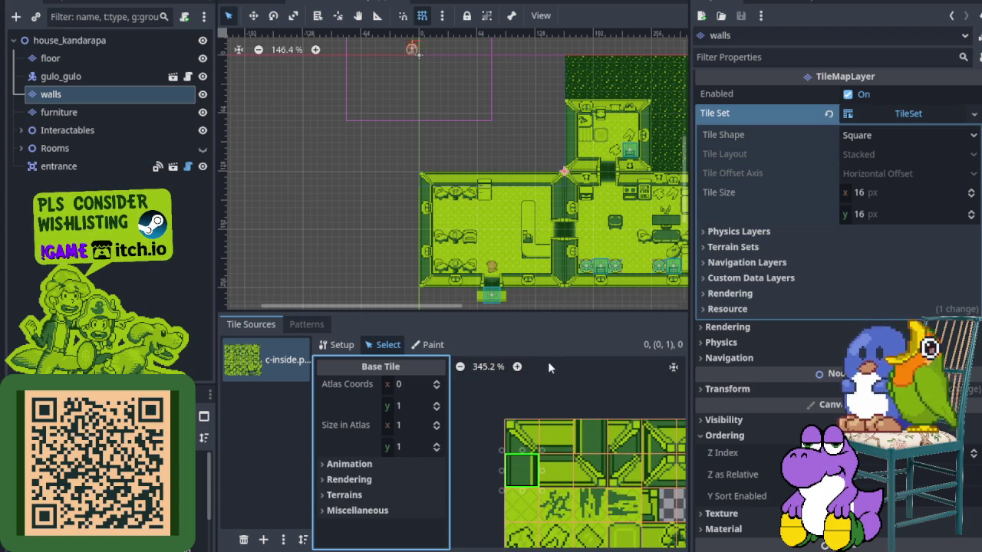
{"action": "left_click", "coordinate": [344, 495]}
{"action": "left_click", "coordinate": [344, 495]}
{"action": "left_click", "coordinate": [358, 479]}
{"action": "left_click", "coordinate": [358, 478]}
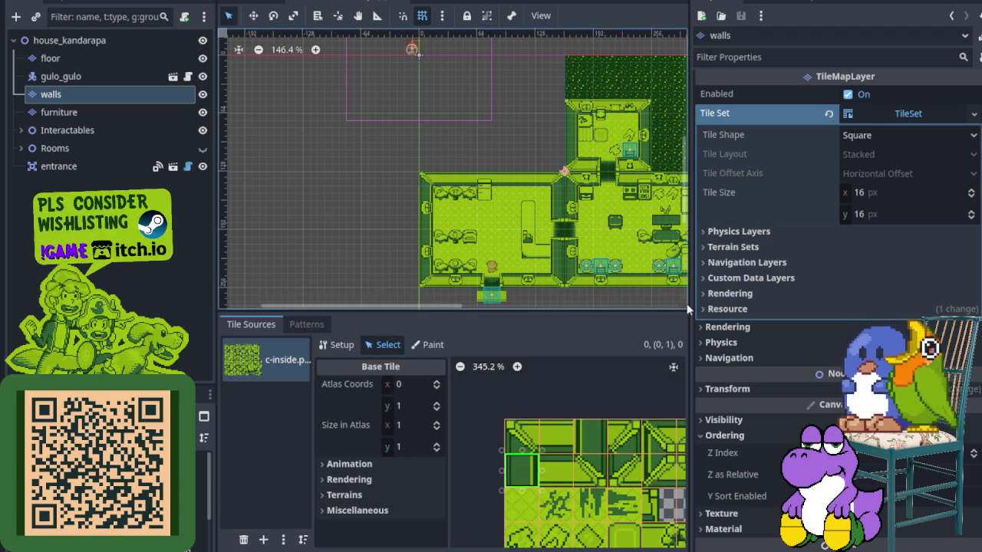
{"action": "left_click_drag", "start_coordinate": [688, 306], "coordinate": [805, 305]}
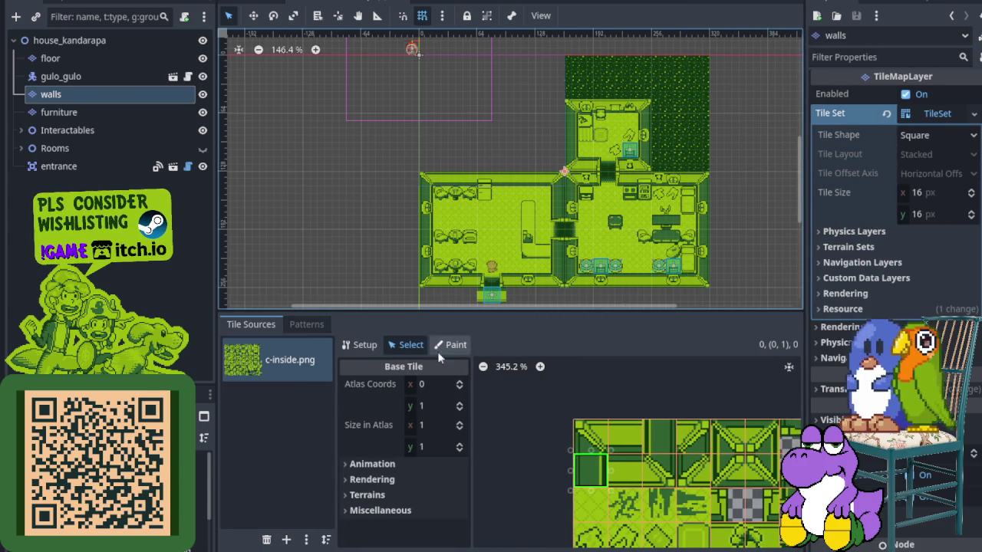
- Check the atlas Setup properties and the top-left wall tile's Miscellaneous section
{"action": "left_click", "coordinate": [357, 344]}
{"action": "scroll", "coordinate": [416, 469], "scroll_direction": "down", "scroll_amount": 2}
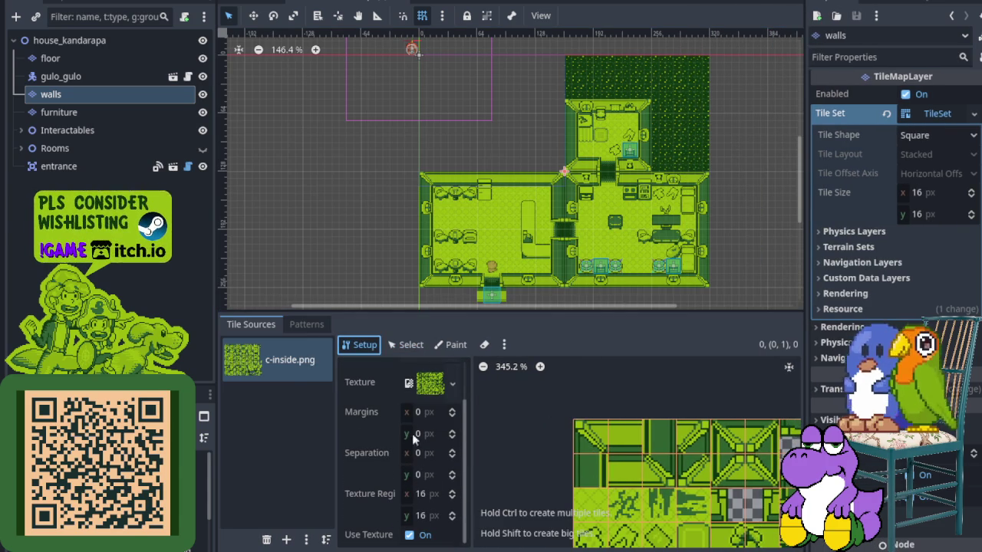
{"action": "left_click", "coordinate": [399, 344]}
{"action": "left_click", "coordinate": [376, 510]}
{"action": "left_click", "coordinate": [376, 510]}
{"action": "left_click", "coordinate": [585, 445]}
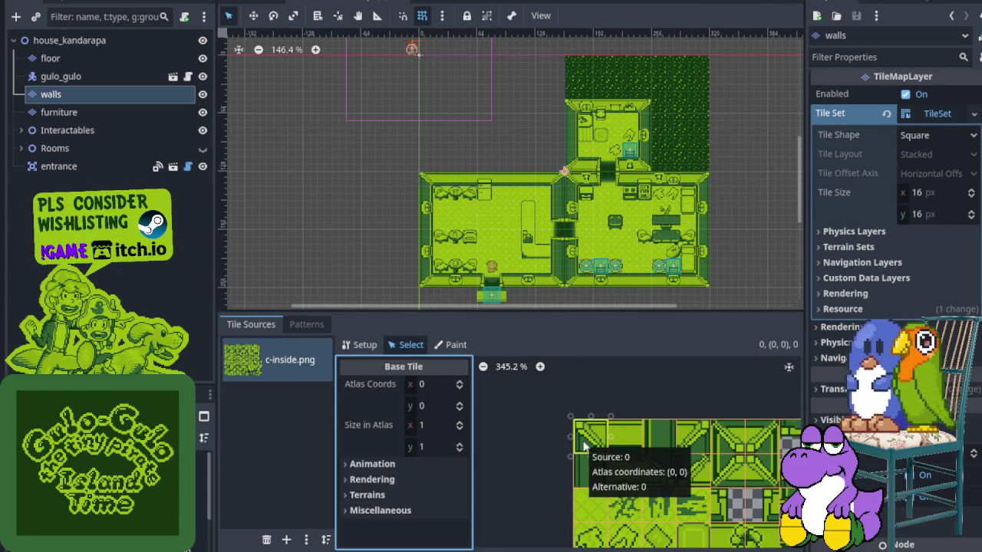
- Check the tile's Terrains and the Physics Layers, then select the clockorocktower ground layer
{"action": "left_click", "coordinate": [385, 495]}
{"action": "left_click", "coordinate": [385, 495]}
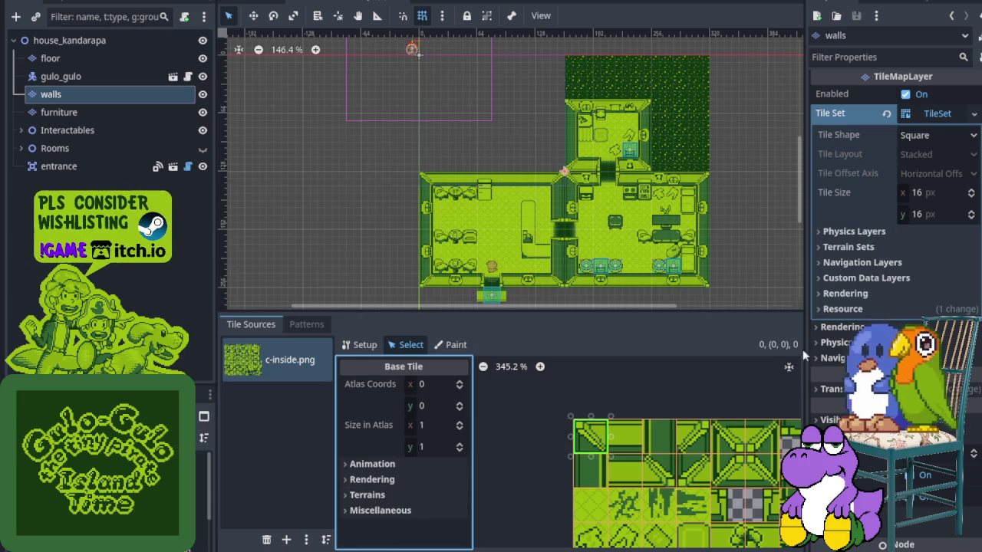
{"action": "left_click", "coordinate": [850, 231]}
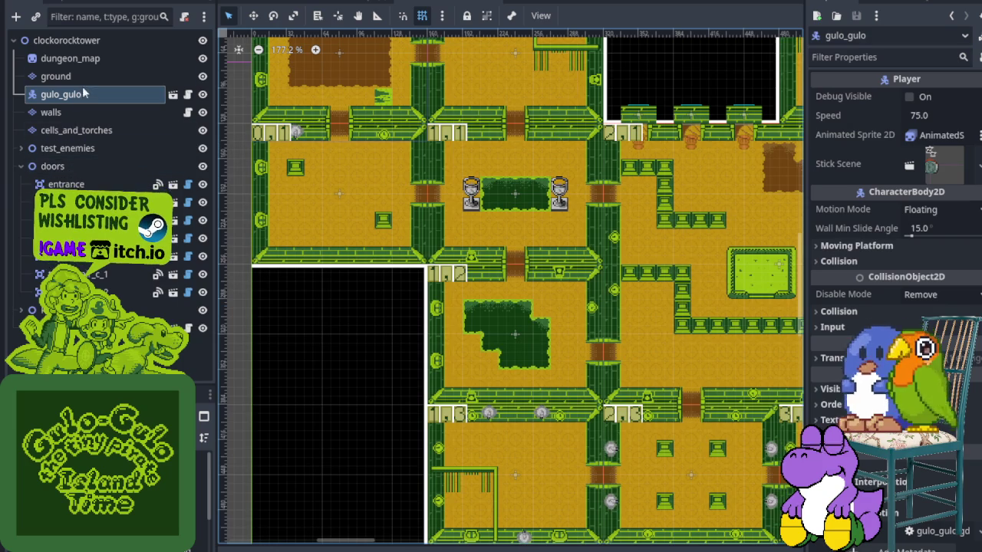
{"action": "left_click", "coordinate": [84, 78]}
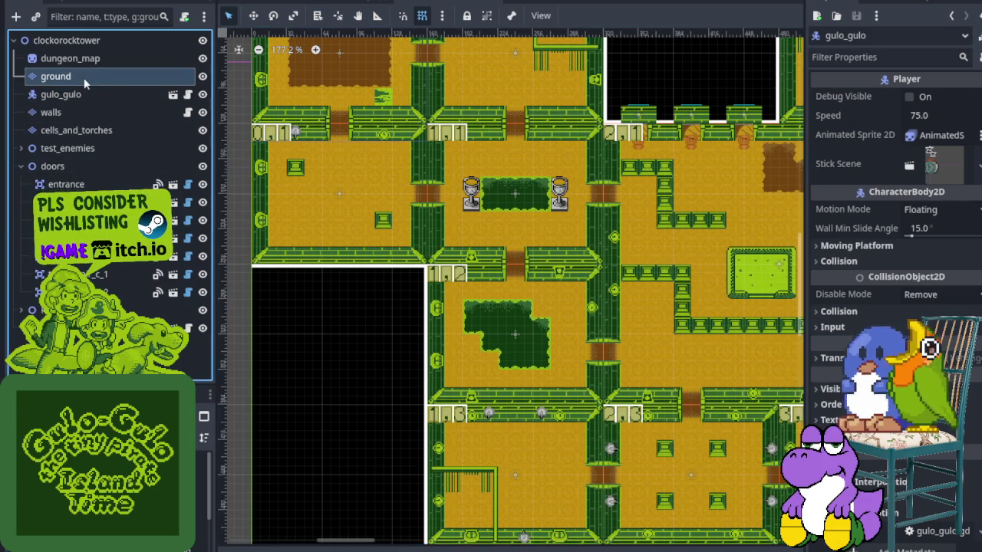
- Inspect the tower's walls layer, then add a physics layer to the house's walls TileSet
{"action": "left_click", "coordinate": [89, 113]}
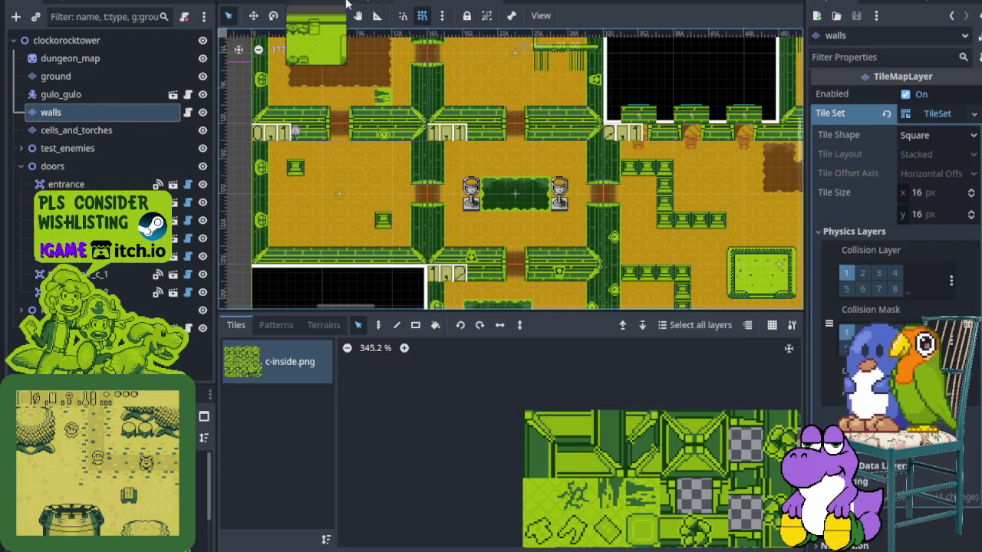
{"action": "left_click", "coordinate": [437, 3]}
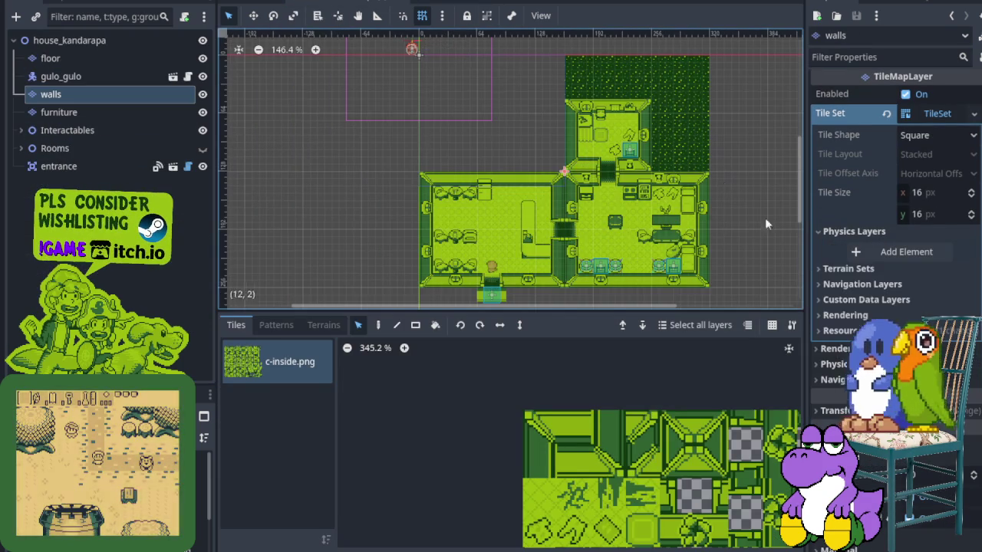
{"action": "left_click", "coordinate": [862, 255]}
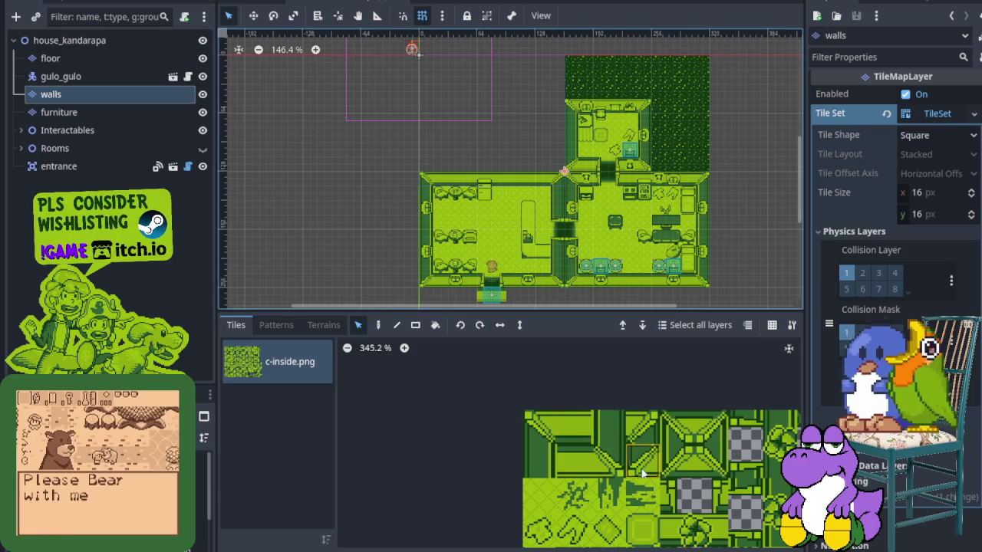
- Select the top two rows of wall tiles in the TileSet editor
{"action": "left_click_drag", "start_coordinate": [702, 466], "coordinate": [543, 425]}
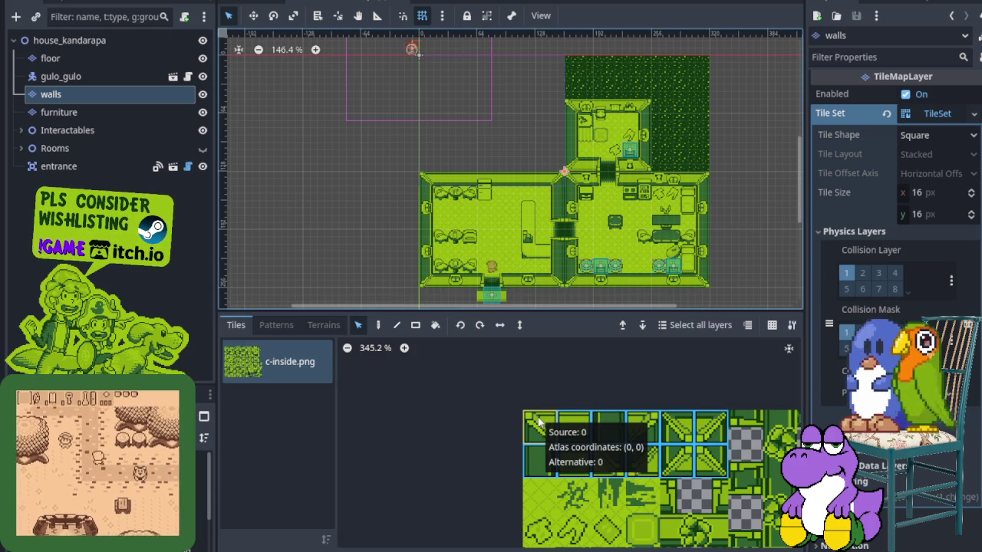
{"action": "left_click", "coordinate": [544, 456]}
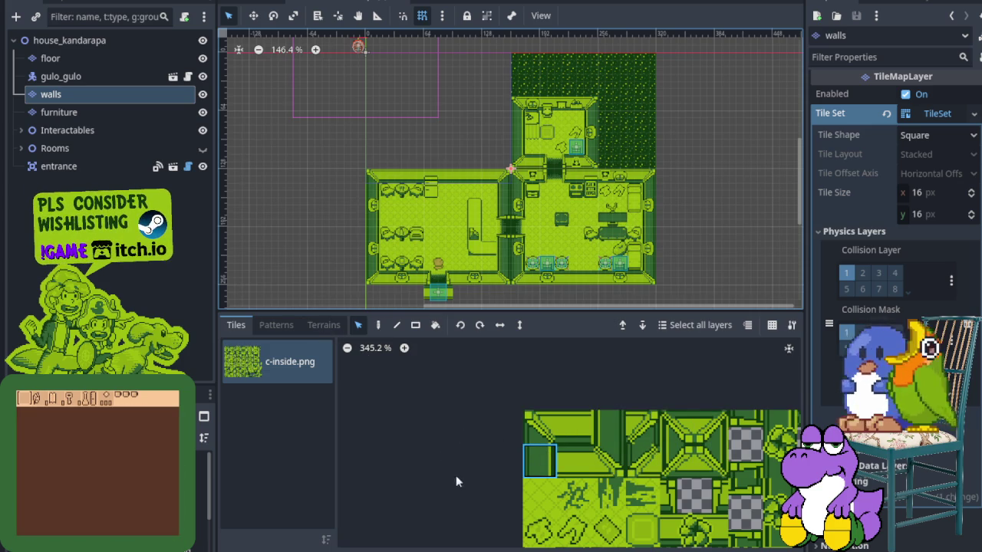
{"action": "left_click", "coordinate": [477, 549]}
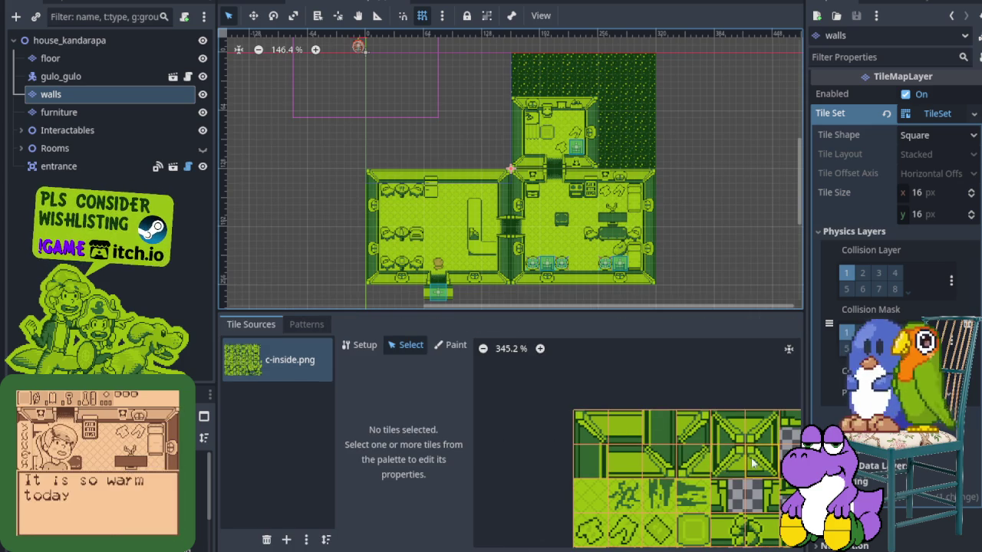
{"action": "mouse_move", "coordinate": [771, 422]}
{"action": "left_mouse_down"}
{"action": "mouse_move", "coordinate": [651, 460]}
{"action": "mouse_move", "coordinate": [577, 451]}
{"action": "left_mouse_up"}
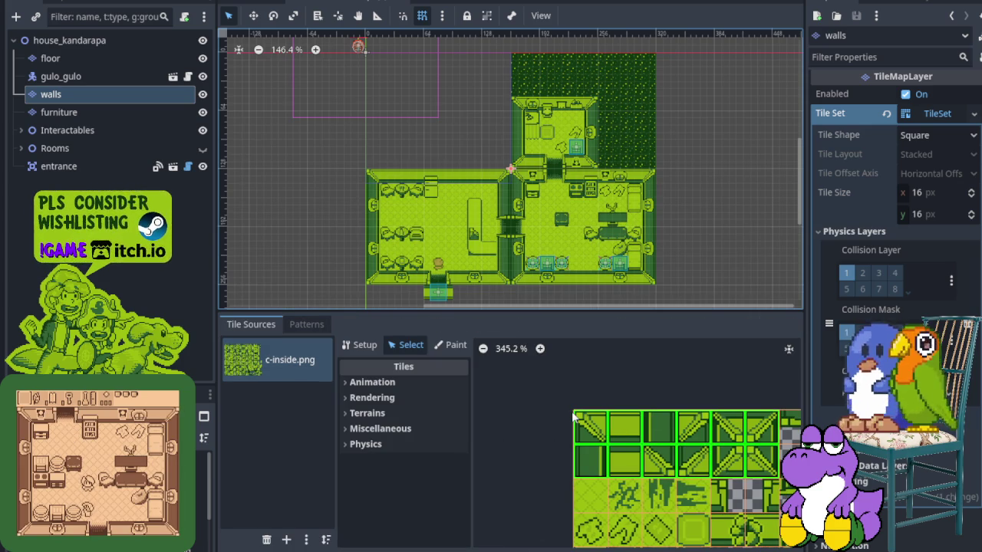
- Give the selected wall tiles full-square collision on Physics Layer 0
{"action": "left_click", "coordinate": [387, 445]}
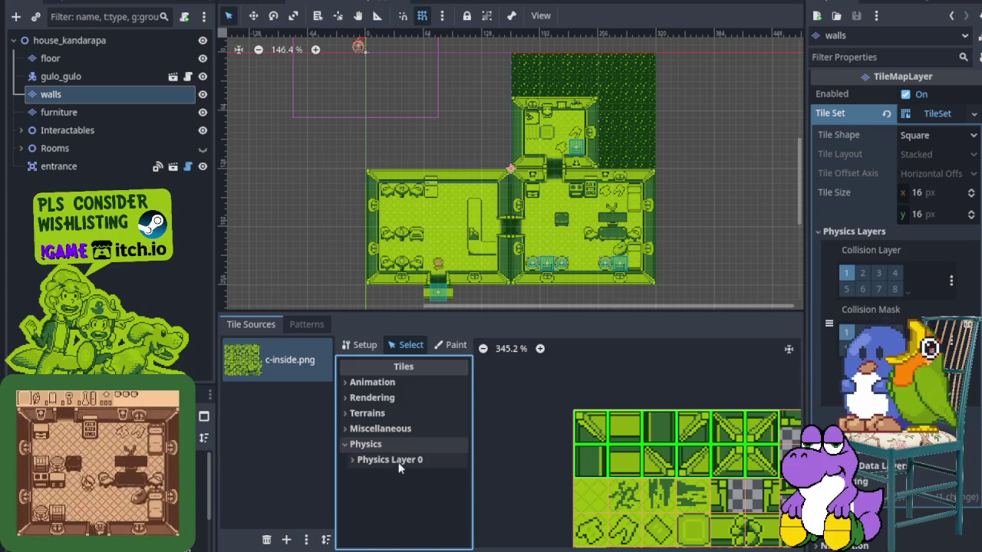
{"action": "left_click", "coordinate": [398, 461]}
{"action": "scroll", "coordinate": [411, 479], "scroll_direction": "down", "scroll_amount": 5}
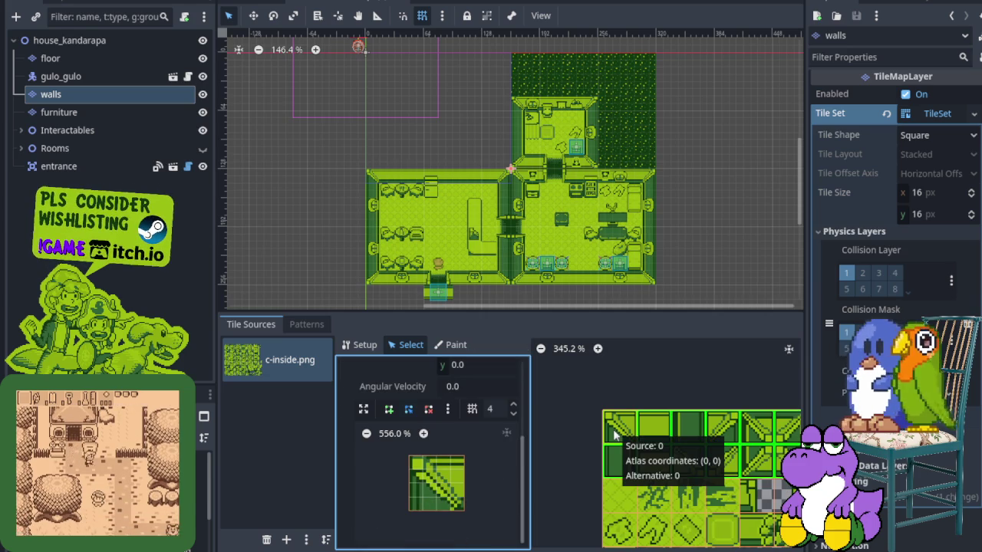
{"action": "key", "text": "f"}
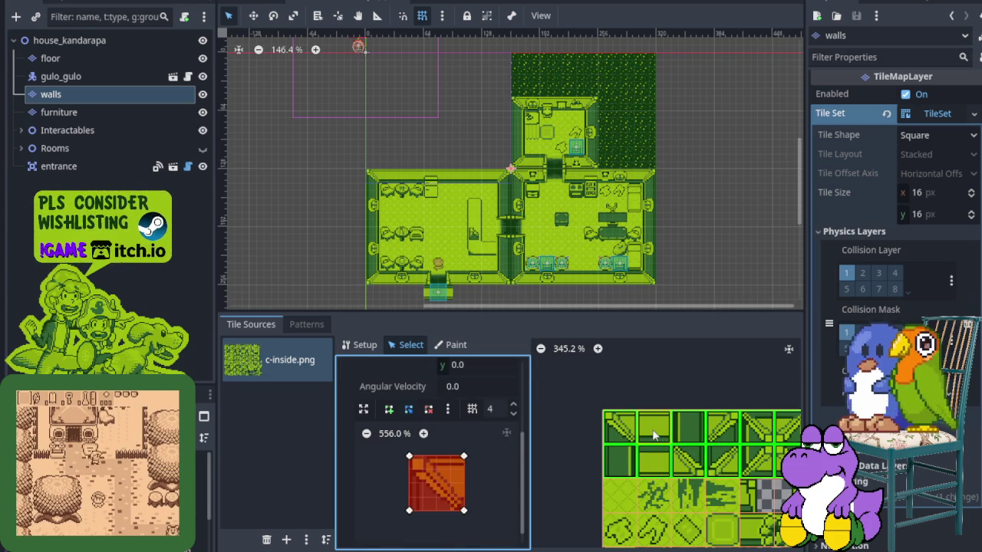
{"action": "left_click", "coordinate": [656, 431]}
{"action": "scroll", "coordinate": [460, 475], "scroll_direction": "down", "scroll_amount": 3}
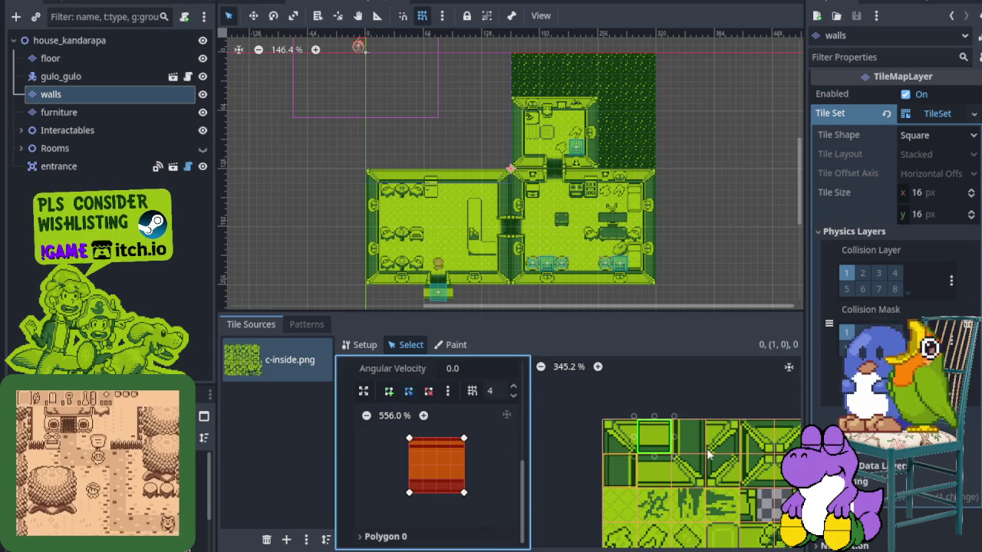
{"action": "scroll", "coordinate": [613, 430], "scroll_direction": "down", "scroll_amount": 3}
{"action": "scroll", "coordinate": [616, 420], "scroll_direction": "up", "scroll_amount": 2}
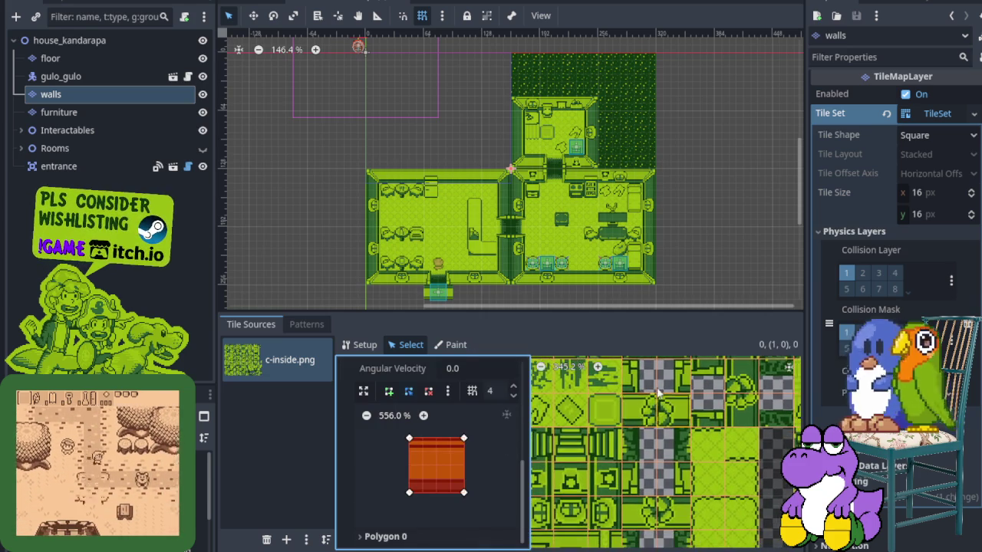
- Trim collisions to half tiles: (4,2) left half, (5,2) right half, (6,1) bottom half
{"action": "left_click", "coordinate": [614, 427]}
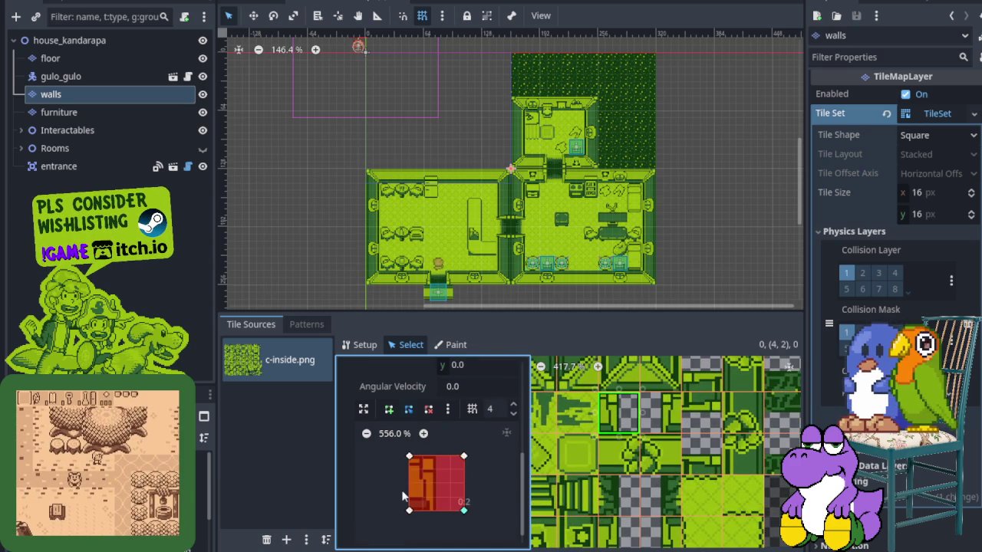
{"action": "left_click_drag", "start_coordinate": [463, 509], "coordinate": [437, 509]}
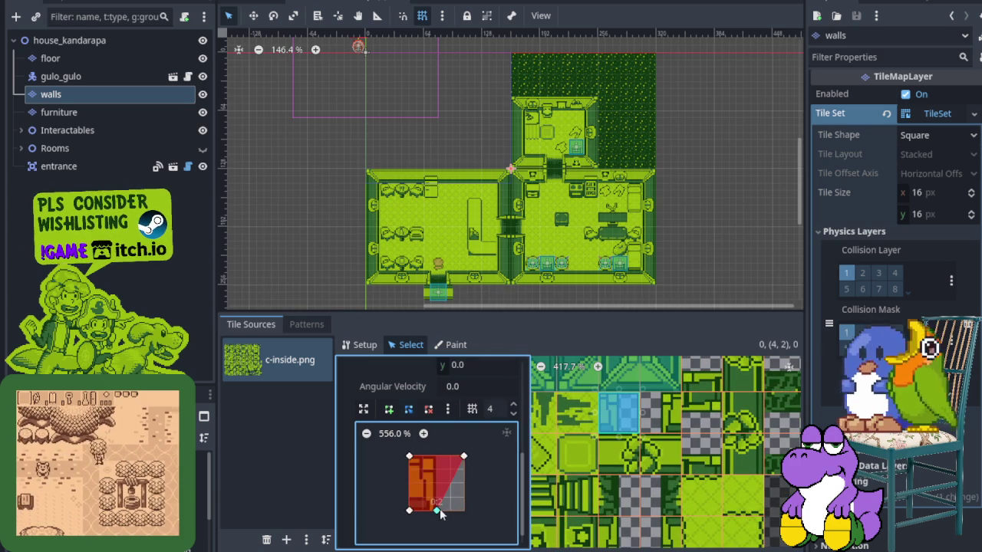
{"action": "left_click_drag", "start_coordinate": [463, 457], "coordinate": [436, 457]}
{"action": "left_click", "coordinate": [661, 414]}
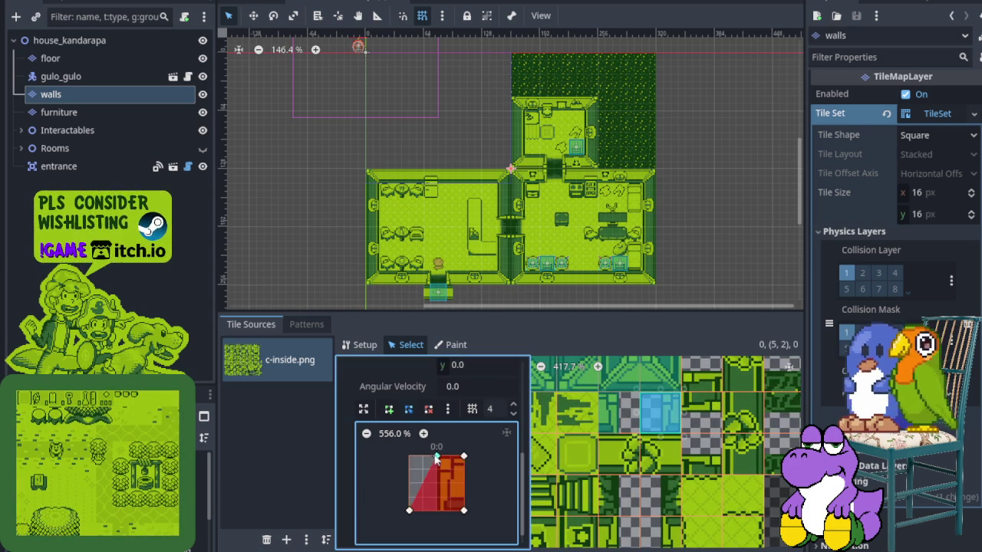
{"action": "left_click_drag", "start_coordinate": [410, 511], "coordinate": [436, 511]}
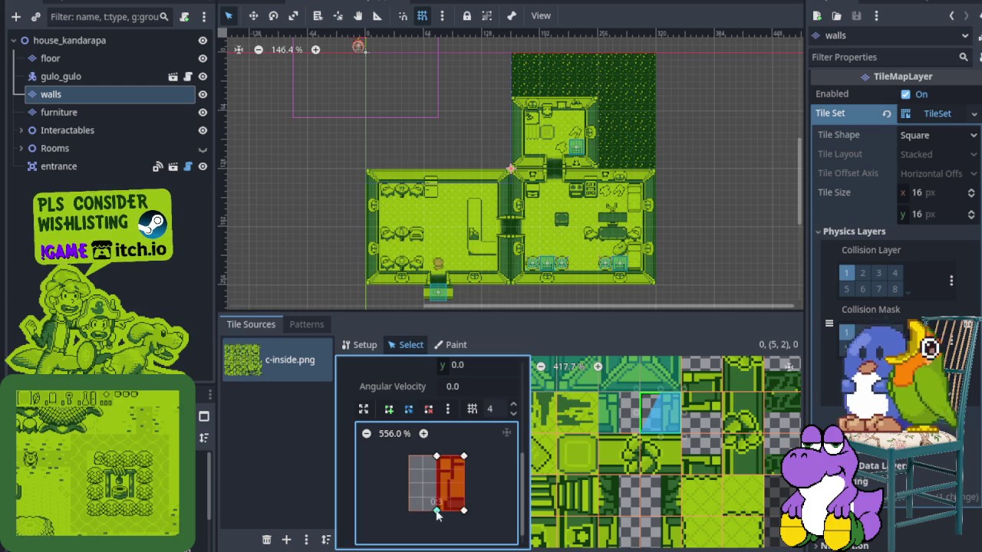
{"action": "left_click", "coordinate": [701, 373]}
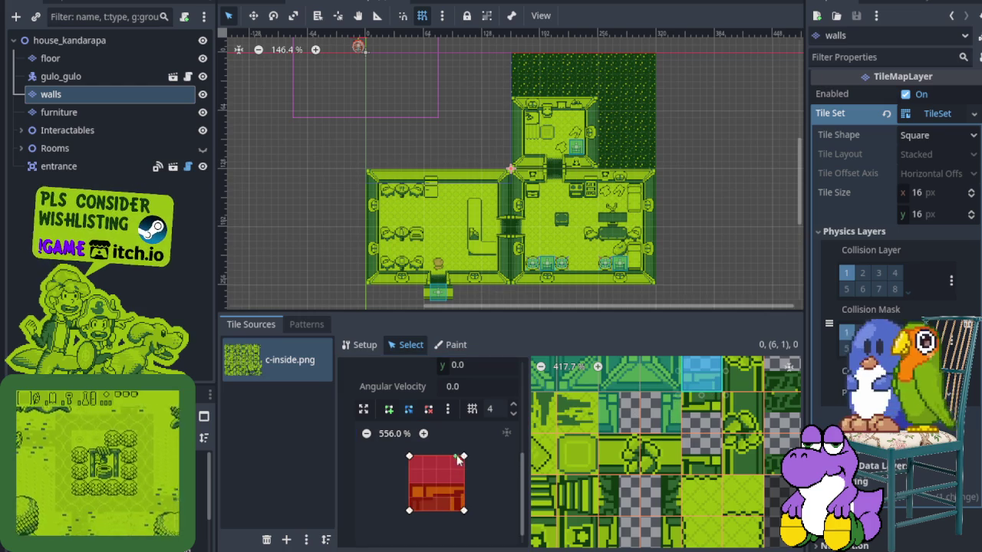
{"action": "left_click_drag", "start_coordinate": [464, 458], "coordinate": [463, 483]}
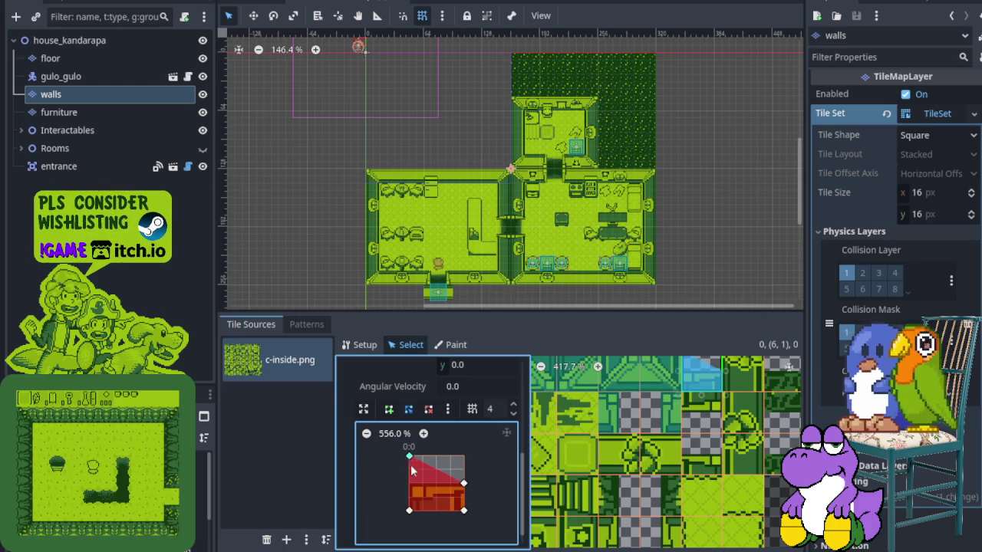
{"action": "left_click_drag", "start_coordinate": [411, 461], "coordinate": [409, 483]}
- Trim tile (6,2) collision to the top half and (6,3) to the bottom half
{"action": "left_click", "coordinate": [716, 421]}
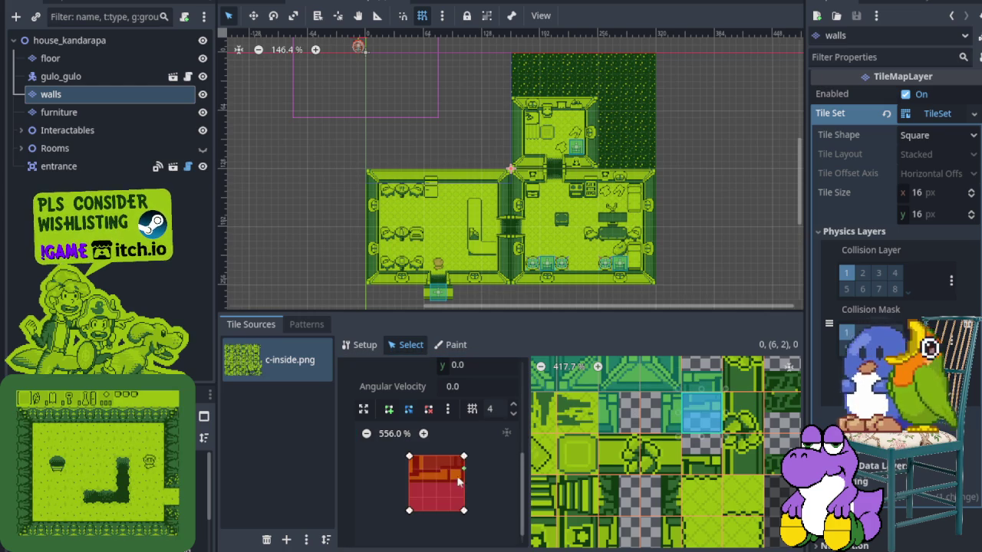
{"action": "left_click_drag", "start_coordinate": [463, 511], "coordinate": [464, 483]}
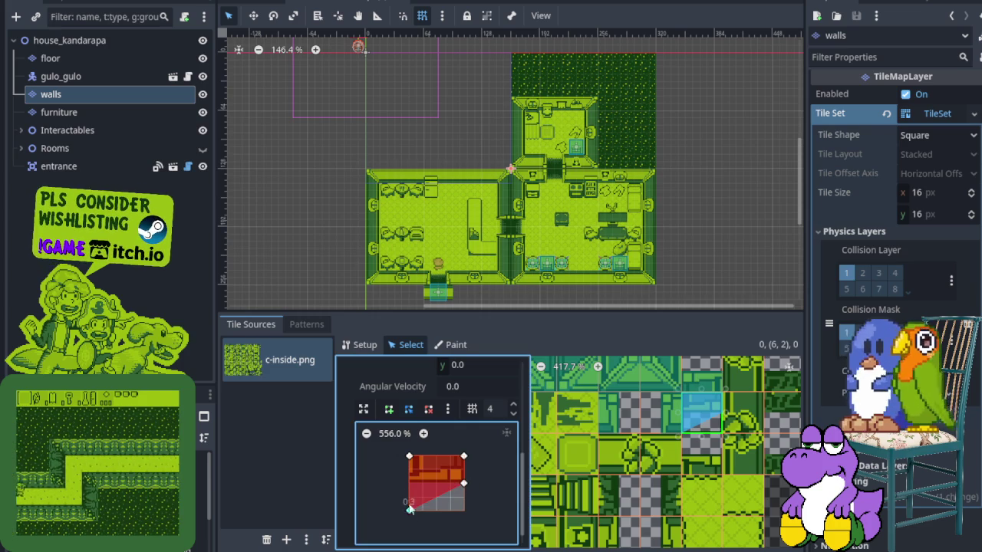
{"action": "left_click_drag", "start_coordinate": [408, 507], "coordinate": [410, 483]}
{"action": "left_click", "coordinate": [708, 458]}
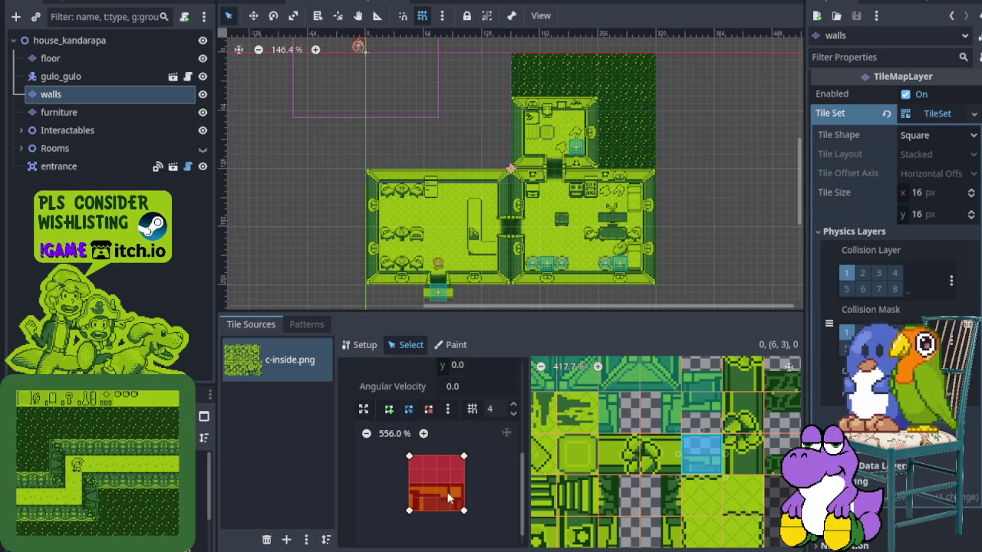
{"action": "left_click_drag", "start_coordinate": [463, 458], "coordinate": [464, 485]}
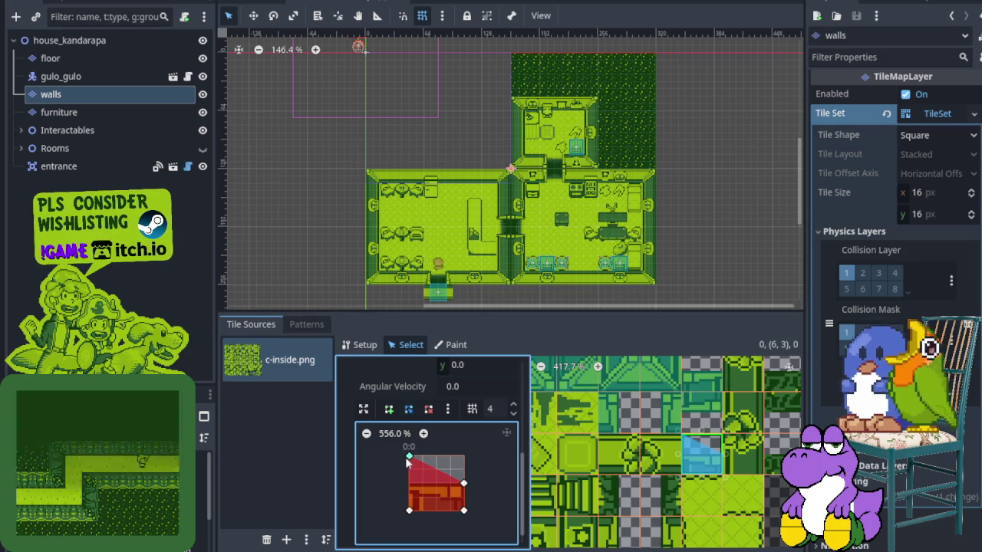
{"action": "left_click_drag", "start_coordinate": [409, 458], "coordinate": [409, 483]}
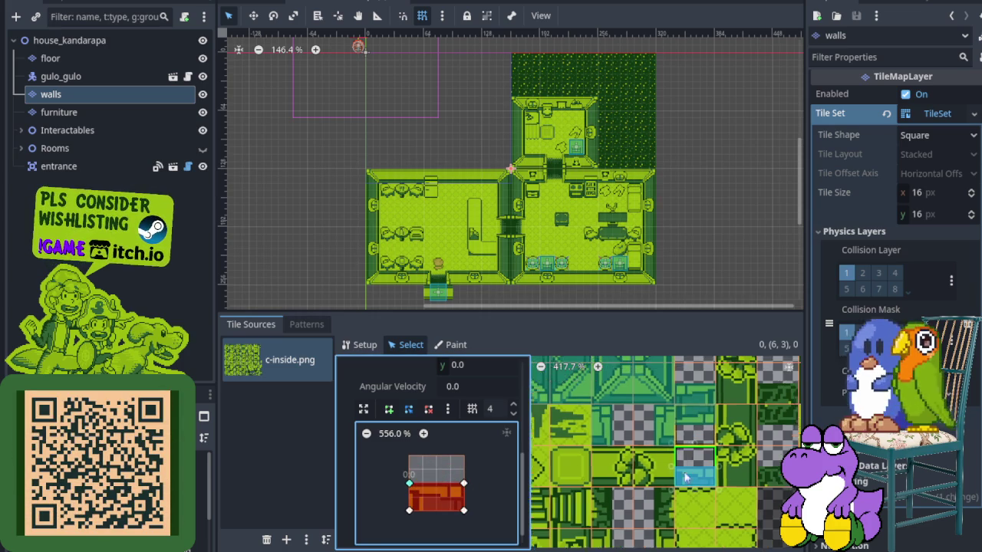
- Raise tile (6,0)'s collision corner to mid-tile and slant tile (4,4)'s right edge inward
{"action": "scroll", "coordinate": [705, 452], "scroll_direction": "up", "scroll_amount": 3}
{"action": "left_click", "coordinate": [678, 433]}
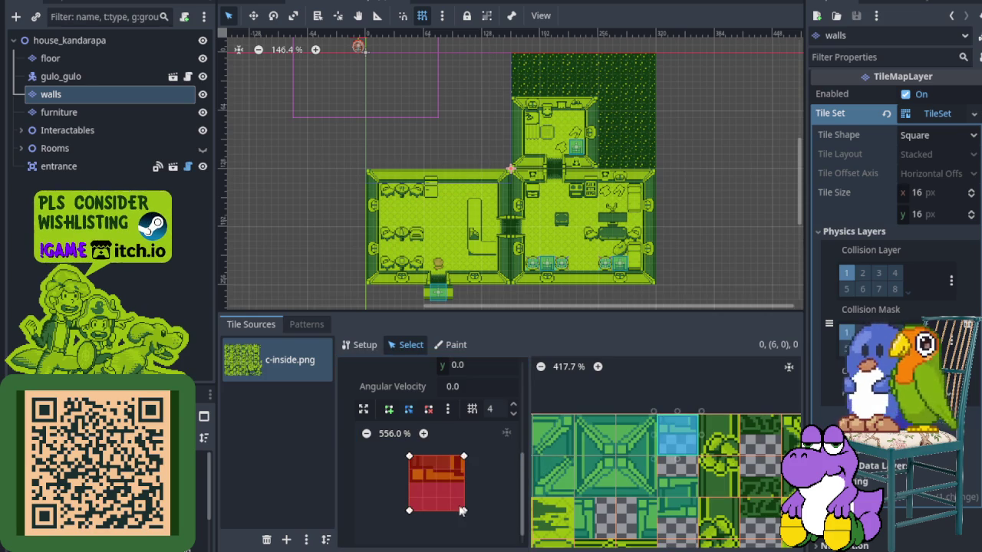
{"action": "left_click_drag", "start_coordinate": [464, 510], "coordinate": [464, 484]}
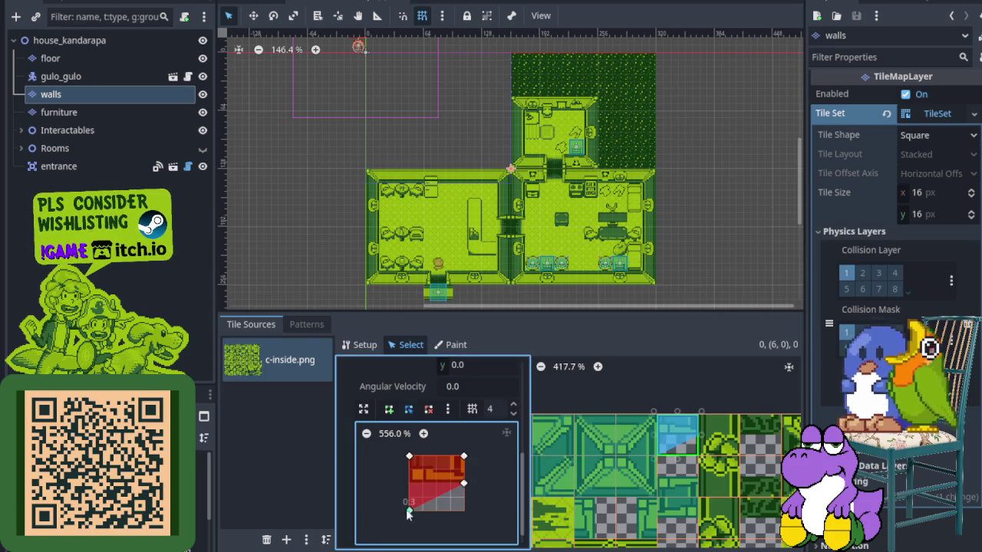
{"action": "scroll", "coordinate": [680, 463], "scroll_direction": "down", "scroll_amount": 1, "text": "ctrl"}
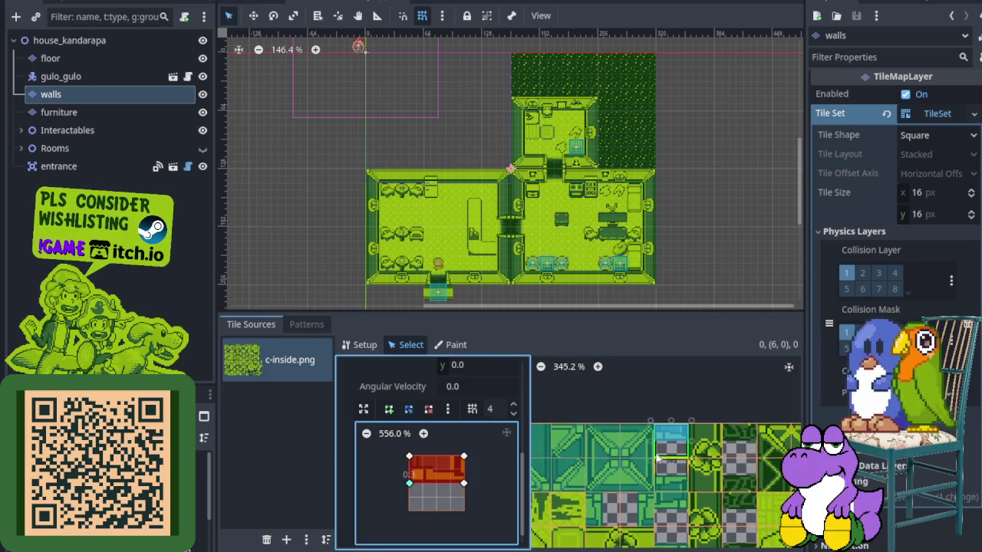
{"action": "scroll", "coordinate": [659, 445], "scroll_direction": "down", "scroll_amount": 4}
{"action": "scroll", "coordinate": [637, 427], "scroll_direction": "up", "scroll_amount": 2, "text": "ctrl"}
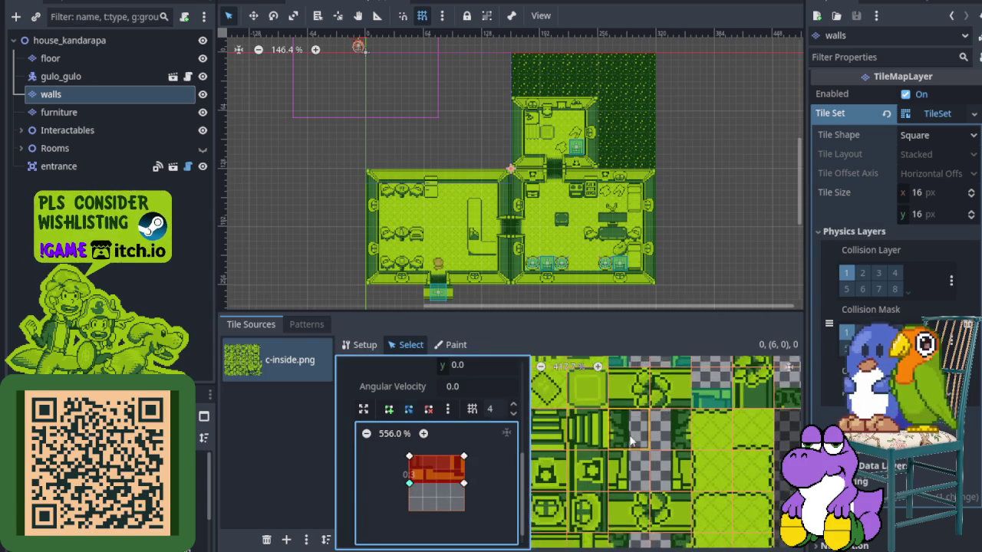
{"action": "left_click", "coordinate": [633, 428]}
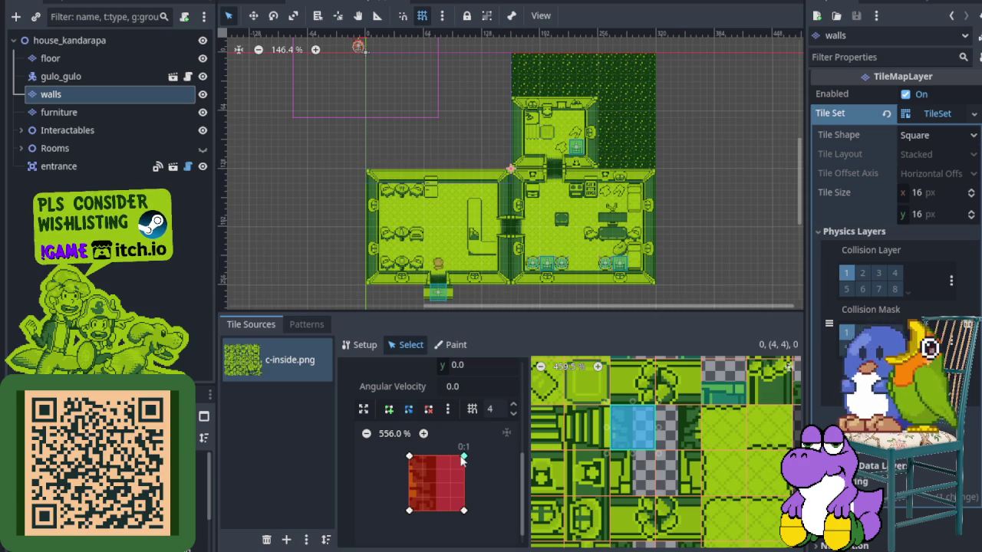
{"action": "left_click_drag", "start_coordinate": [461, 457], "coordinate": [448, 457]}
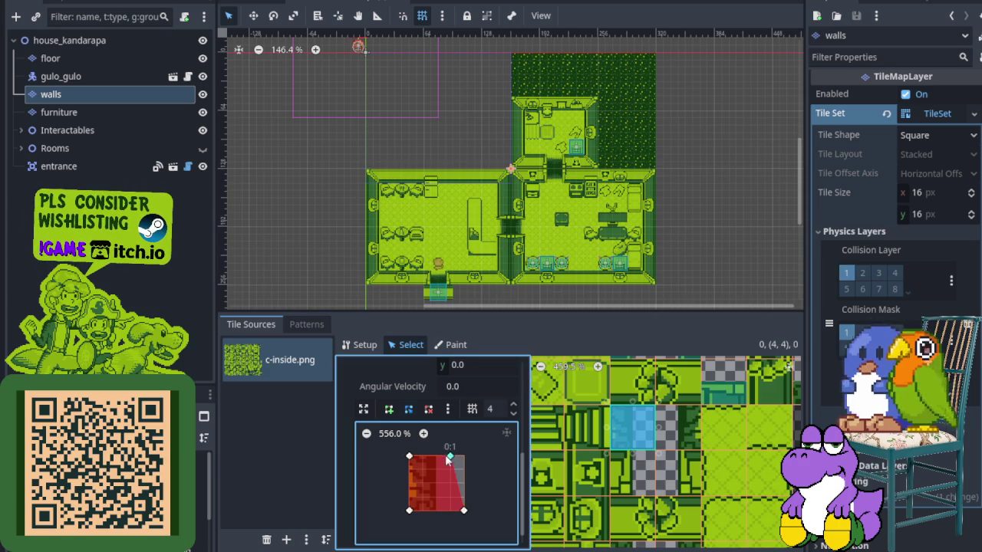
- Slant the collisions of corner tiles (5,4), (5,5) and (4,5) to match the diagonal wall
{"action": "left_click", "coordinate": [679, 427]}
{"action": "left_click_drag", "start_coordinate": [409, 457], "coordinate": [436, 457]}
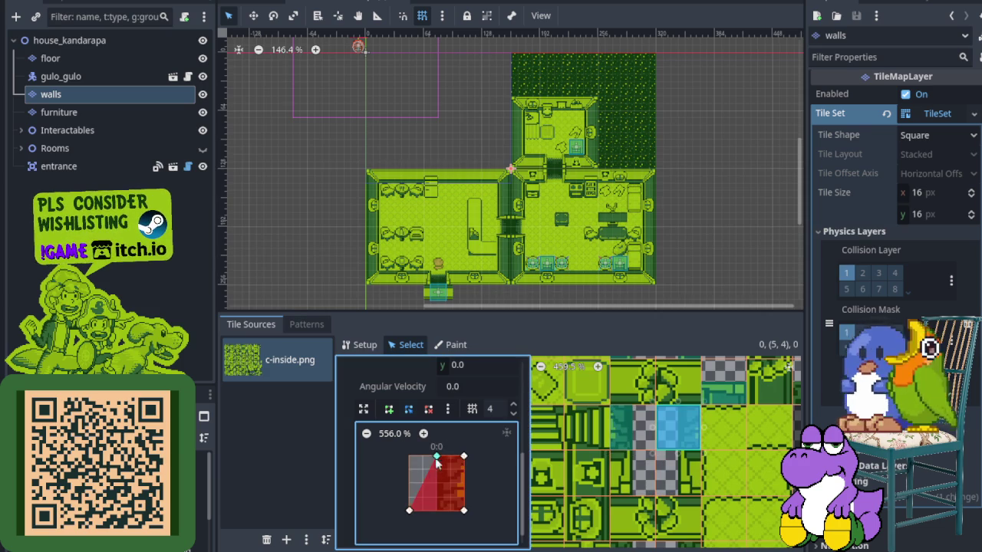
{"action": "left_click", "coordinate": [679, 471]}
{"action": "left_click_drag", "start_coordinate": [409, 458], "coordinate": [451, 457]}
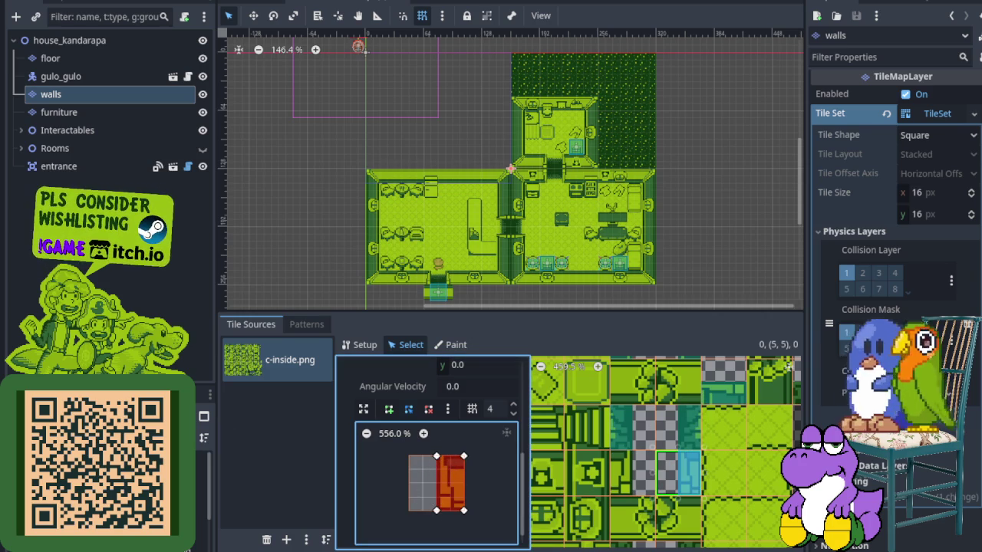
{"action": "left_click", "coordinate": [633, 471]}
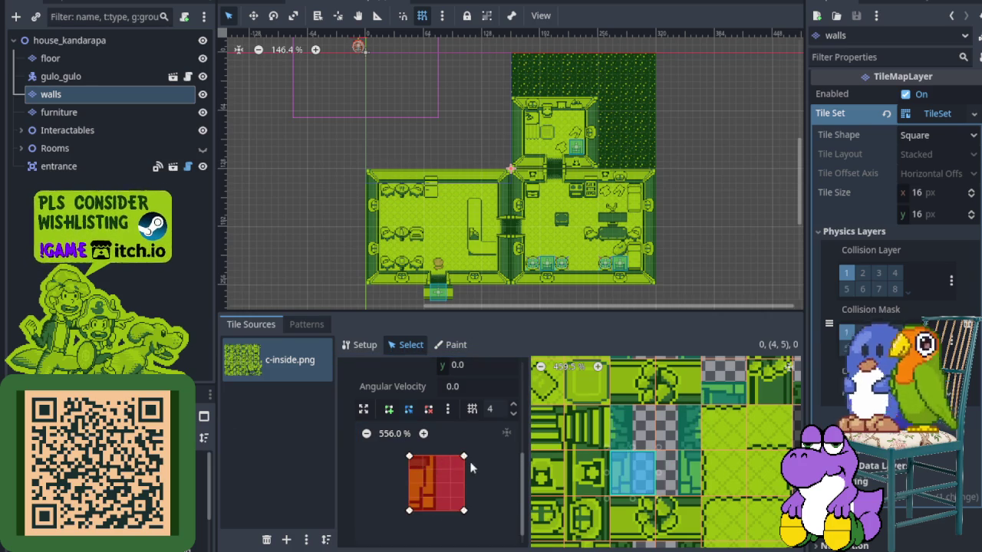
{"action": "left_click_drag", "start_coordinate": [464, 457], "coordinate": [437, 457]}
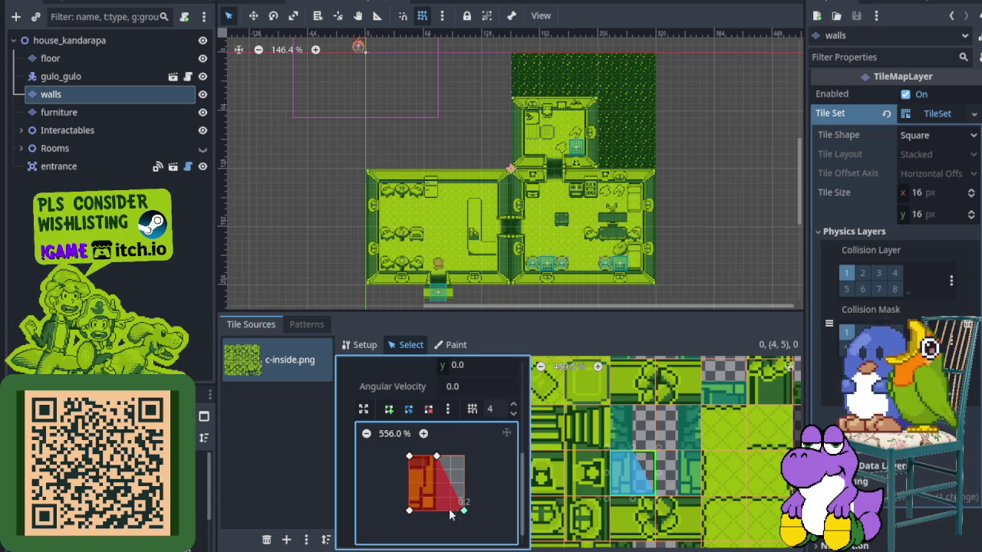
{"action": "left_click_drag", "start_coordinate": [458, 510], "coordinate": [437, 510]}
- Add full collision squares to tiles (4,7) and (5,7), slanting their edges to the wall
{"action": "scroll", "coordinate": [690, 400], "scroll_direction": "down", "scroll_amount": 2}
{"action": "scroll", "coordinate": [690, 401], "scroll_direction": "down", "scroll_amount": 3}
{"action": "scroll", "coordinate": [672, 448], "scroll_direction": "up", "scroll_amount": 2}
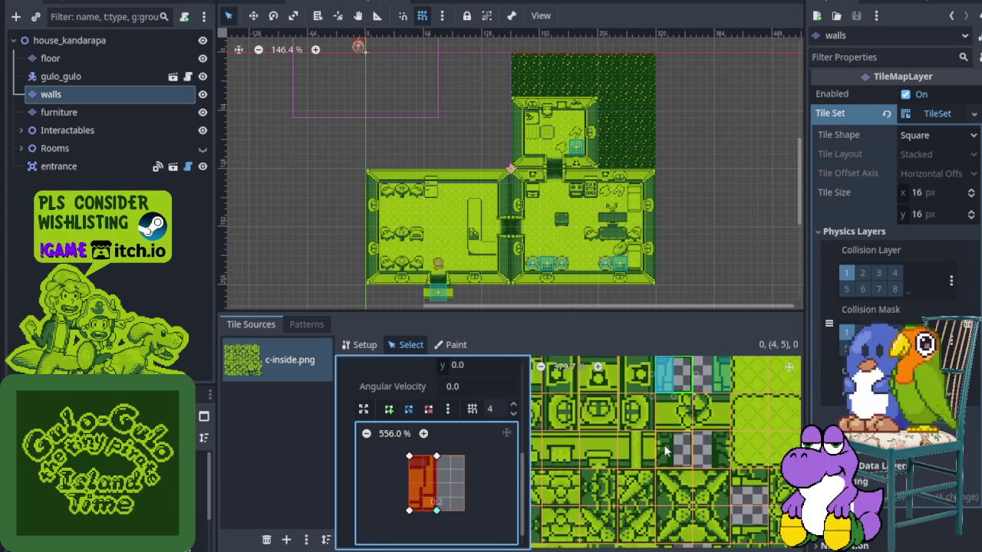
{"action": "left_click", "coordinate": [664, 445]}
{"action": "key", "text": "f"}
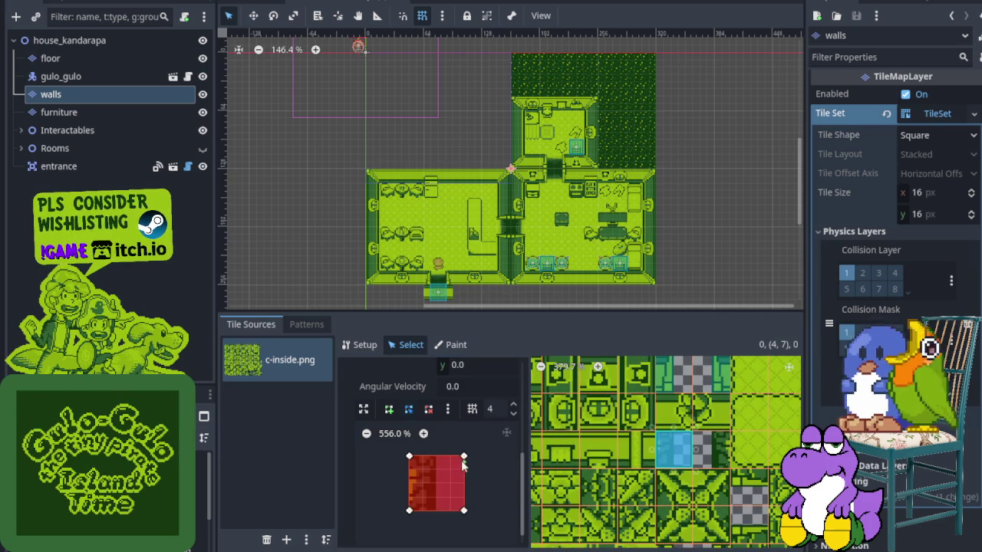
{"action": "left_click_drag", "start_coordinate": [463, 458], "coordinate": [446, 459]}
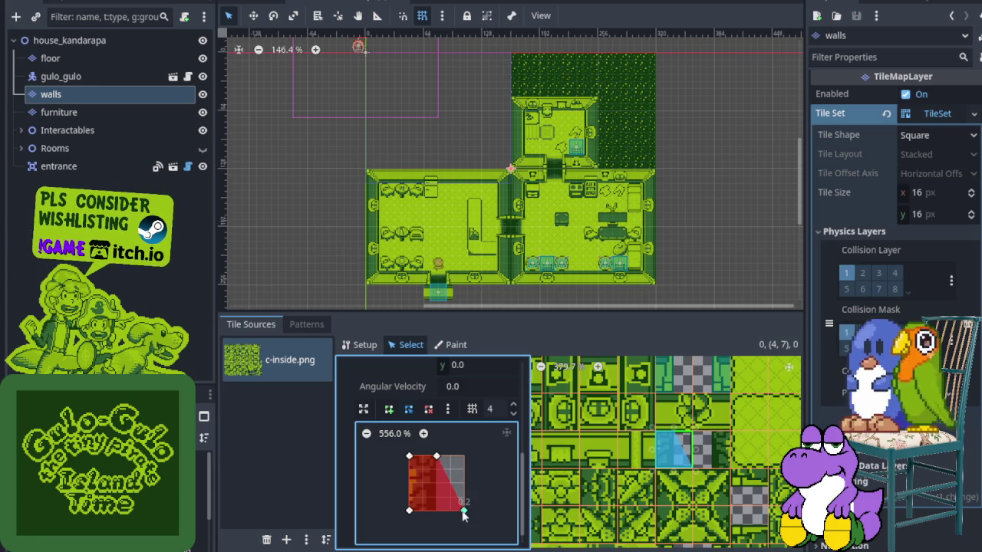
{"action": "left_click", "coordinate": [710, 448]}
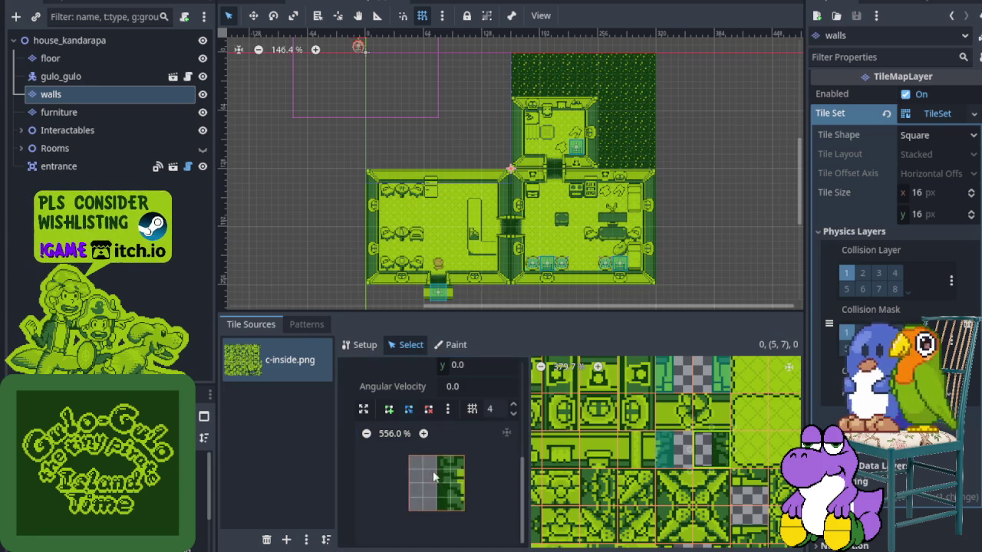
{"action": "key", "text": "f"}
{"action": "left_click_drag", "start_coordinate": [409, 457], "coordinate": [436, 456]}
{"action": "left_click_drag", "start_coordinate": [409, 510], "coordinate": [436, 510]}
- Give tile (8,3) a full collision square with a sloped top edge
{"action": "scroll", "coordinate": [621, 420], "scroll_direction": "down", "scroll_amount": 4}
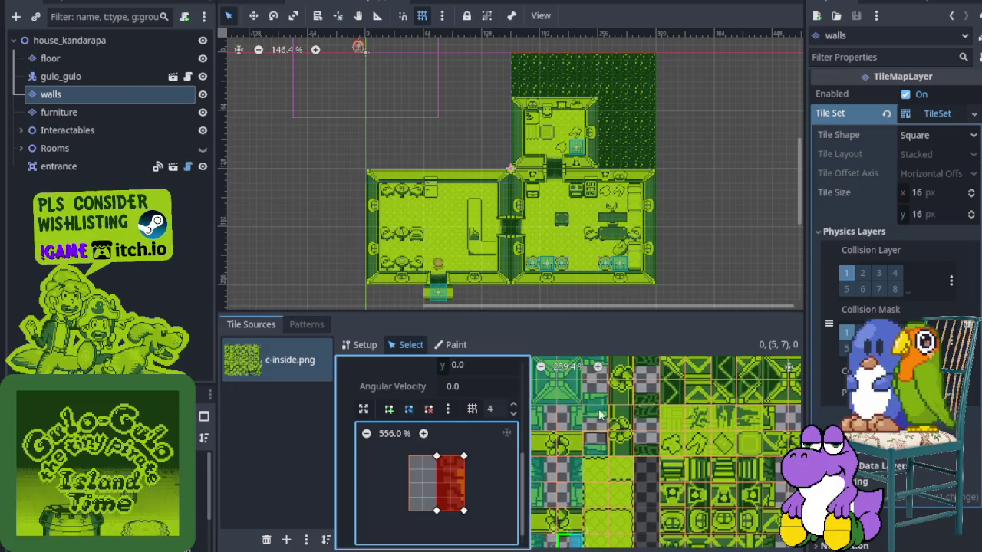
{"action": "left_click_drag", "start_coordinate": [621, 391], "coordinate": [626, 491]}
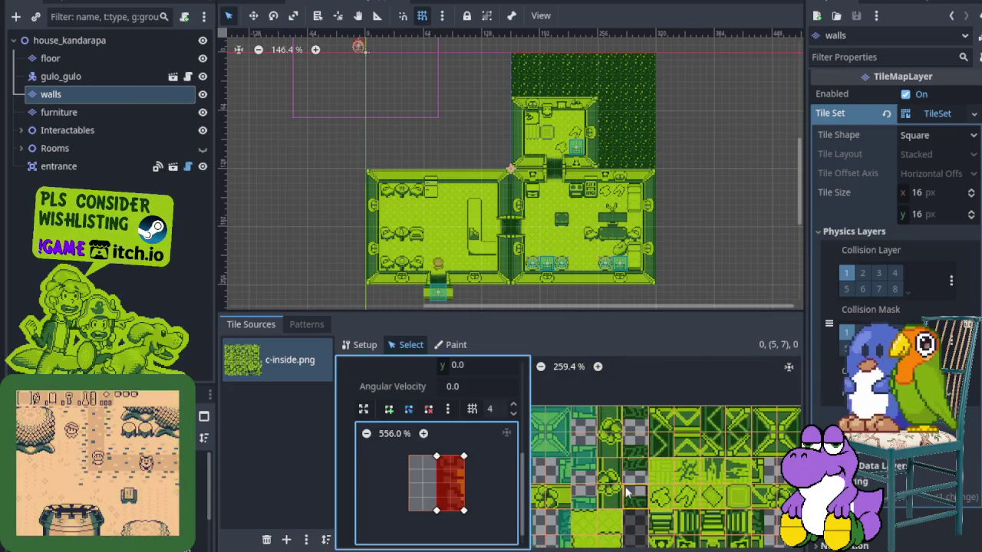
{"action": "scroll", "coordinate": [633, 498], "scroll_direction": "up", "scroll_amount": 2}
{"action": "left_click", "coordinate": [636, 497]}
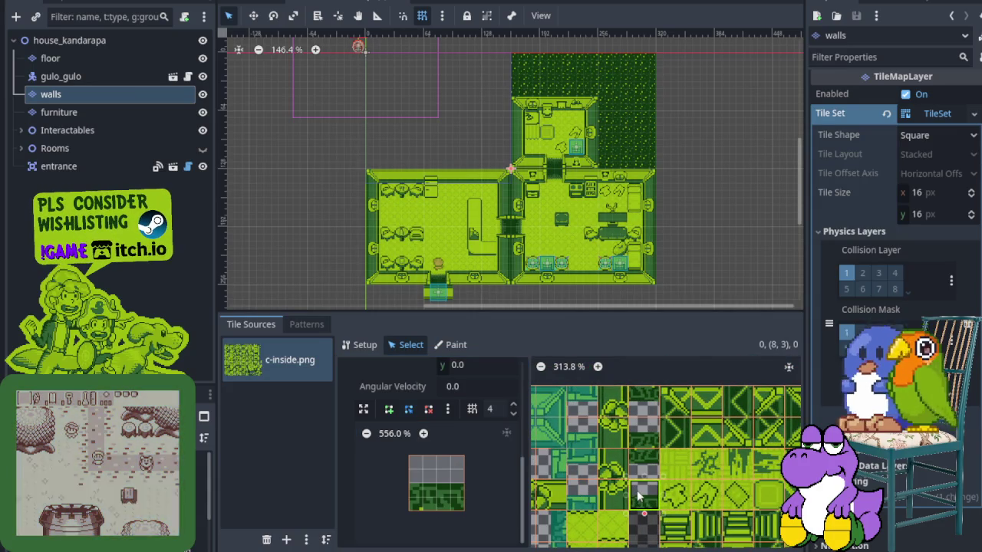
{"action": "left_click_drag", "start_coordinate": [615, 506], "coordinate": [657, 461]}
{"action": "scroll", "coordinate": [623, 476], "scroll_direction": "up", "scroll_amount": 1}
{"action": "key", "text": "f"}
{"action": "left_click_drag", "start_coordinate": [464, 456], "coordinate": [464, 484]}
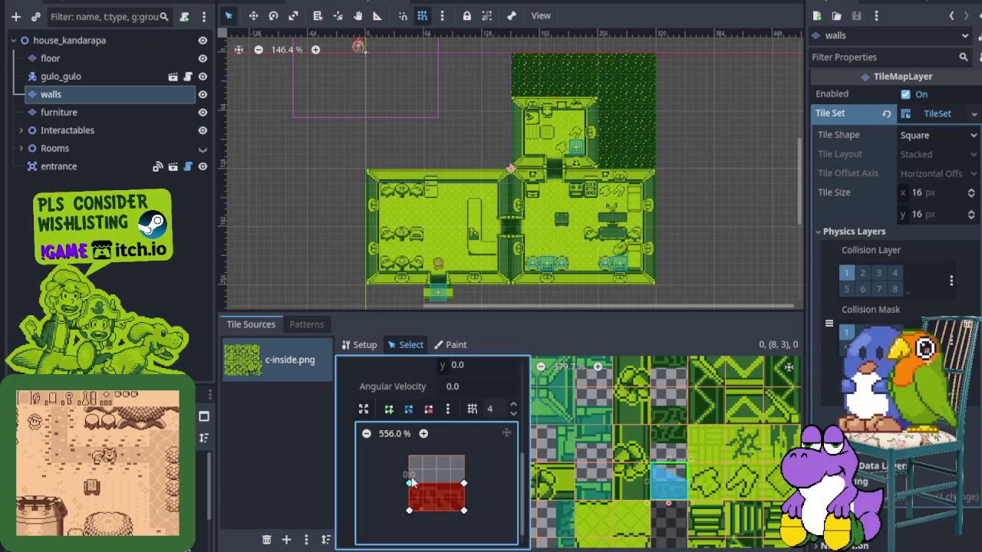
- Adjust tile (8,2)'s collision, make (8,1) bottom-half and (8,0) top-half collision shapes
{"action": "left_click", "coordinate": [668, 443]}
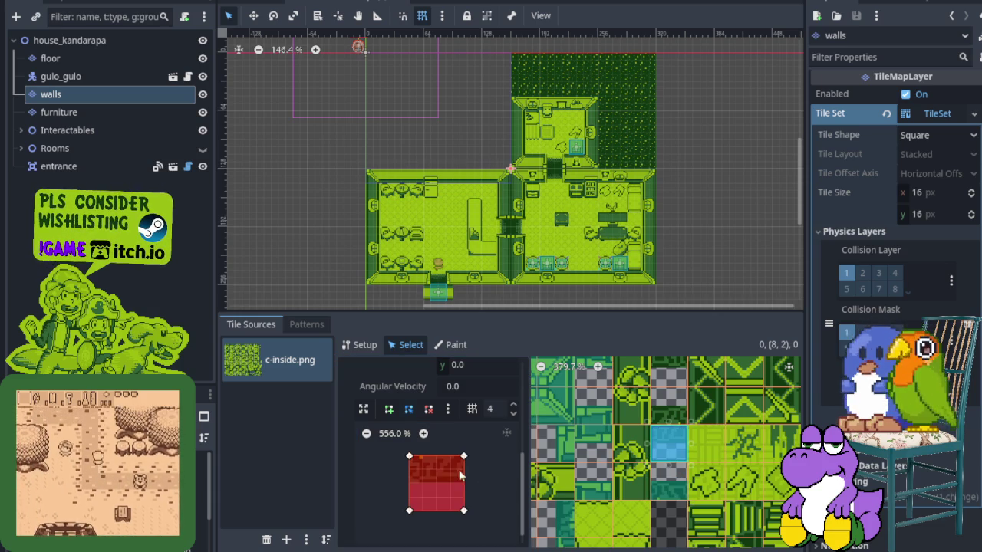
{"action": "left_click", "coordinate": [462, 508]}
{"action": "left_click_drag", "start_coordinate": [412, 503], "coordinate": [412, 491]}
{"action": "left_click", "coordinate": [683, 409]}
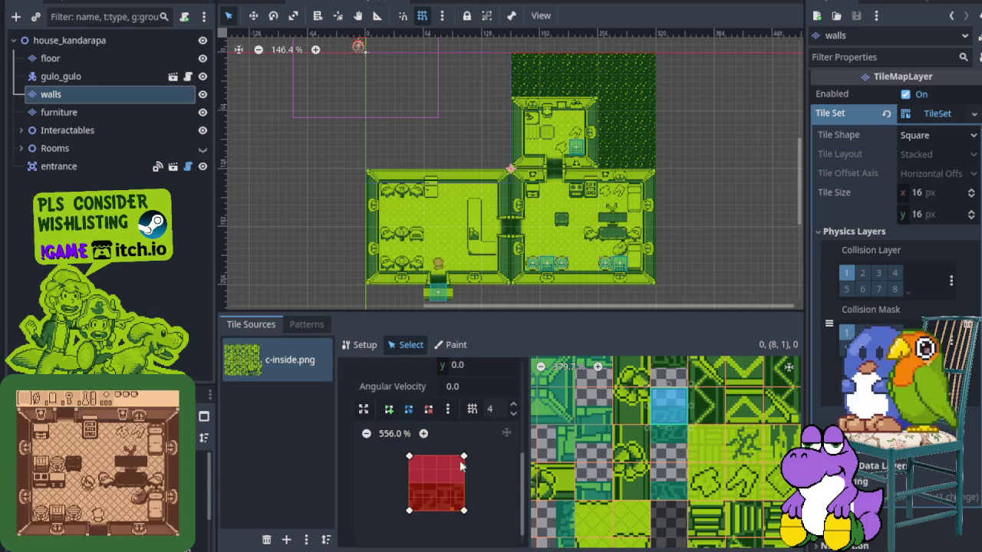
{"action": "left_click_drag", "start_coordinate": [460, 462], "coordinate": [462, 475]}
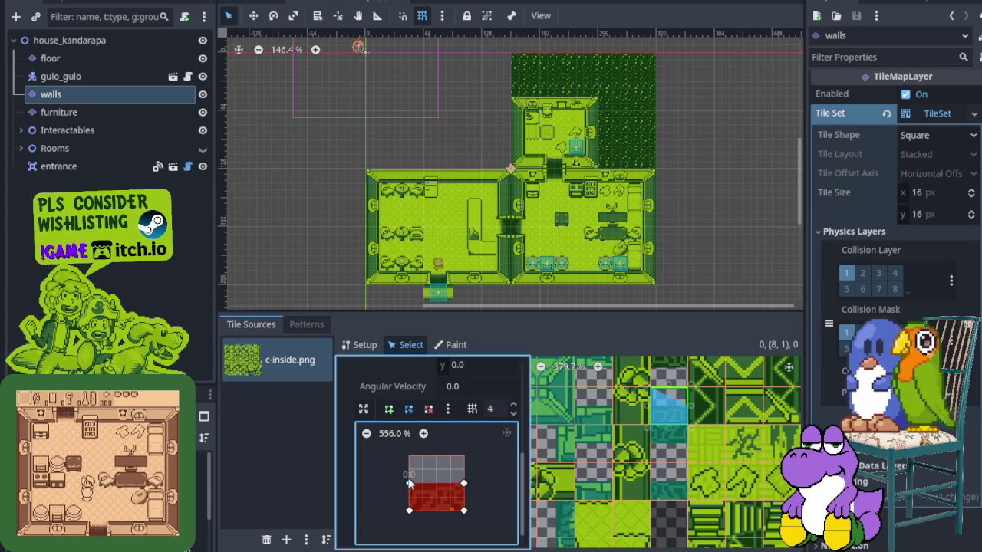
{"action": "left_click", "coordinate": [669, 376]}
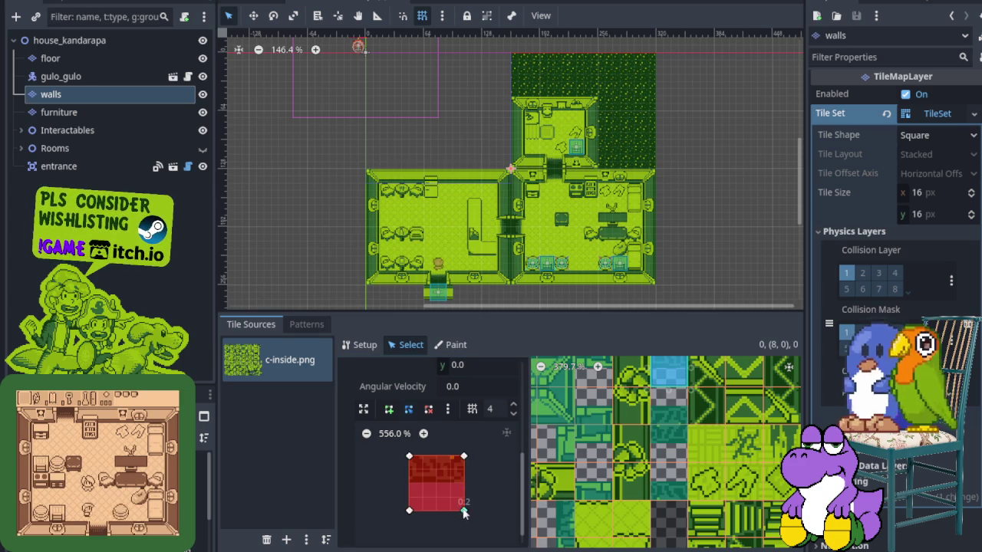
{"action": "left_click_drag", "start_coordinate": [463, 510], "coordinate": [468, 485]}
{"action": "left_click_drag", "start_coordinate": [409, 510], "coordinate": [409, 483]}
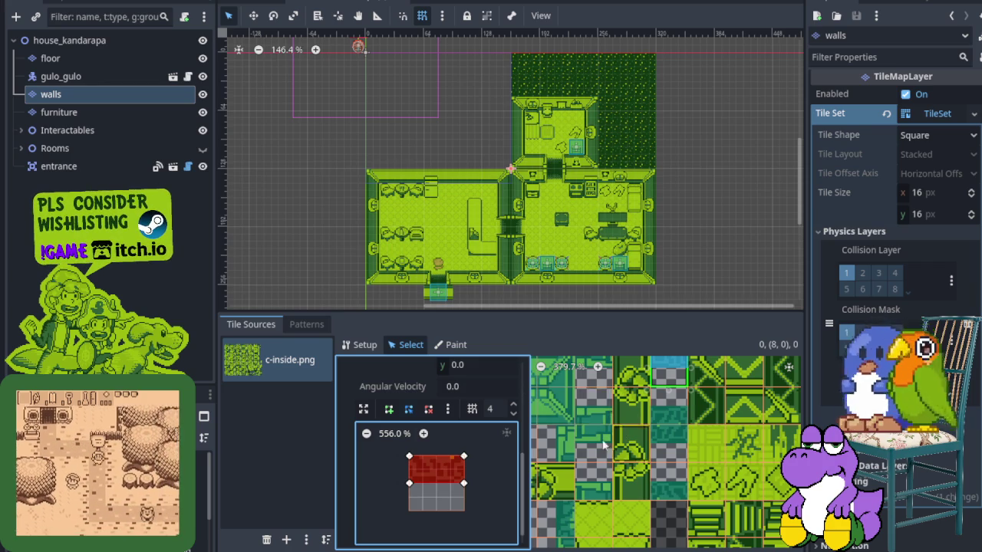
{"action": "scroll", "coordinate": [607, 442], "scroll_direction": "down", "scroll_amount": 4}
{"action": "scroll", "coordinate": [651, 406], "scroll_direction": "up", "scroll_amount": 5}
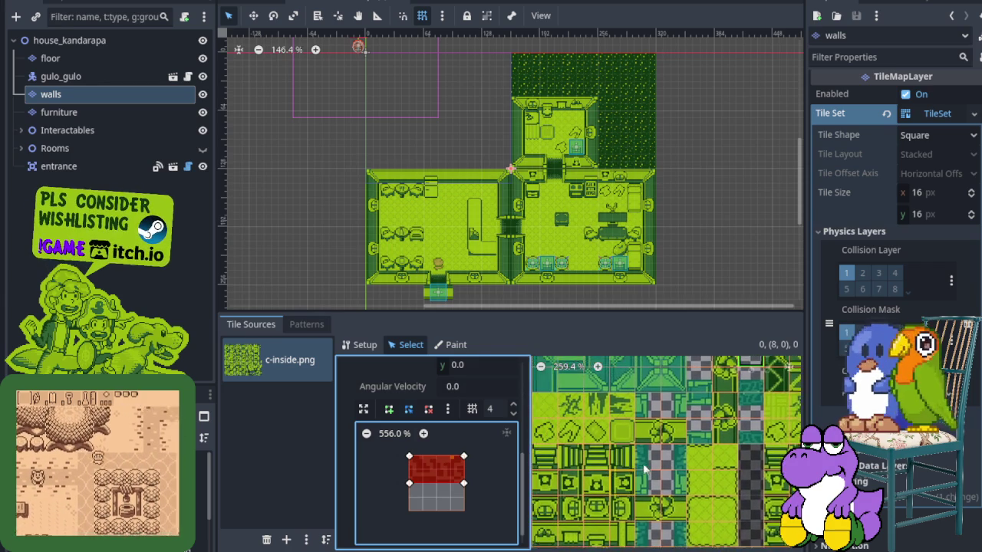
{"action": "scroll", "coordinate": [645, 470], "scroll_direction": "left", "scroll_amount": 2}
{"action": "scroll", "coordinate": [629, 478], "scroll_direction": "right", "scroll_amount": 1}
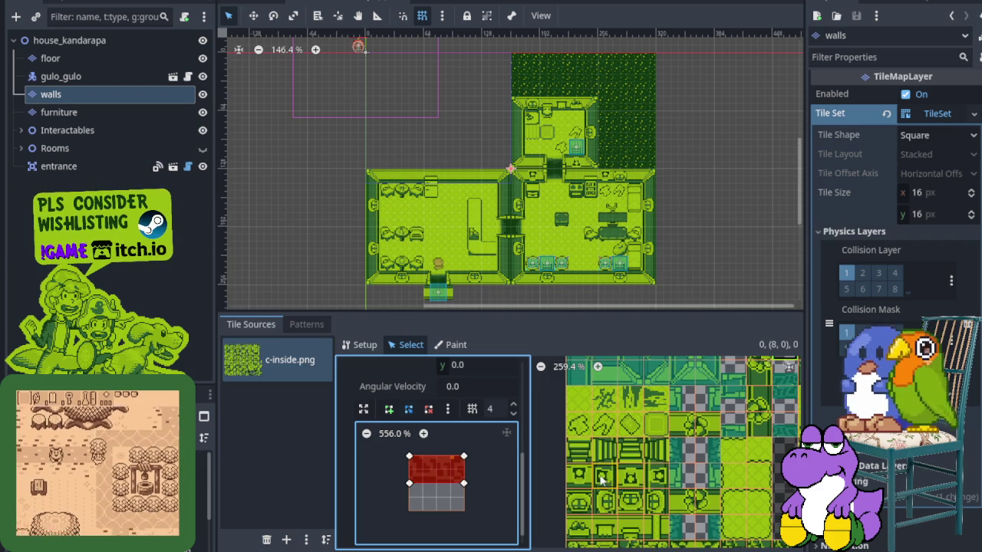
{"action": "left_click", "coordinate": [656, 479]}
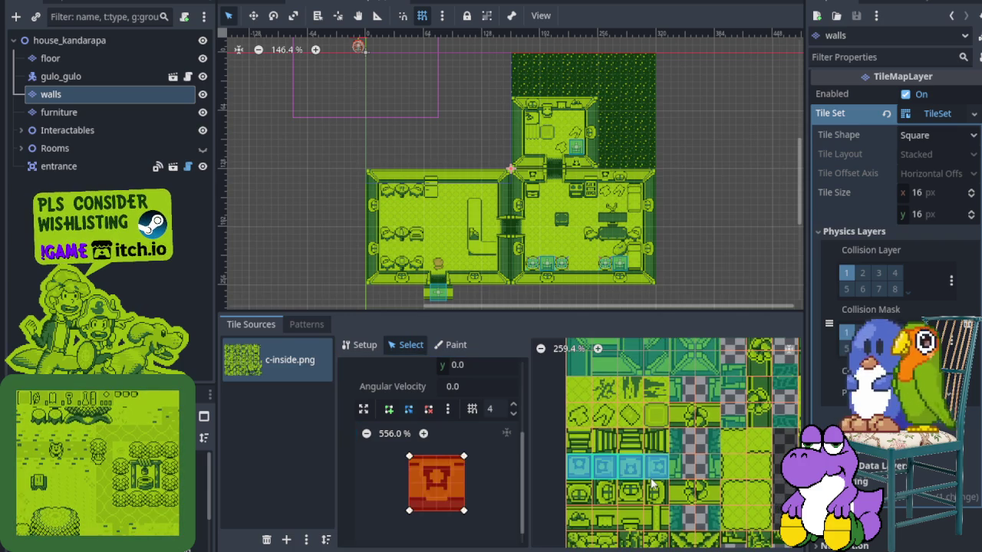
{"action": "scroll", "coordinate": [650, 437], "scroll_direction": "up", "scroll_amount": 1}
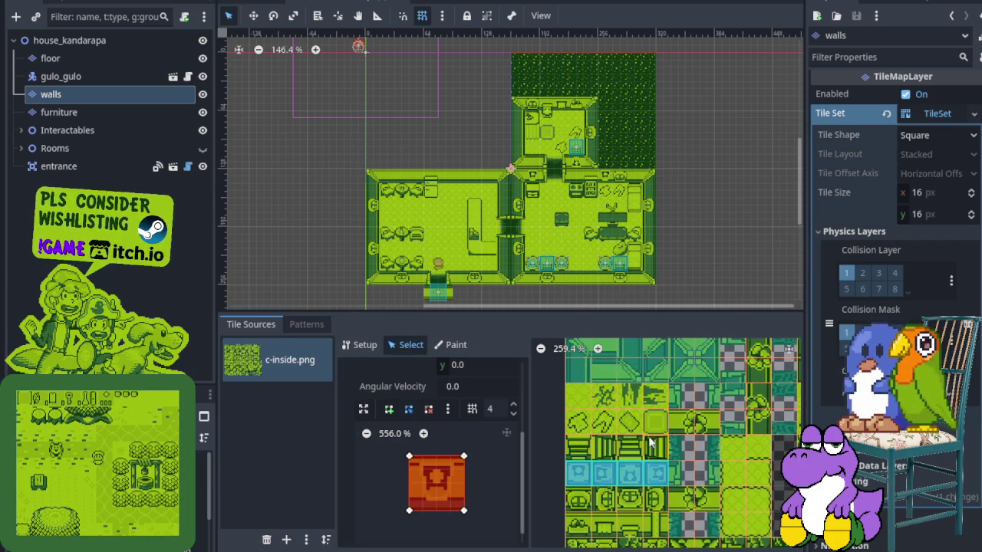
{"action": "scroll", "coordinate": [644, 472], "scroll_direction": "up", "scroll_amount": 1}
{"action": "scroll", "coordinate": [644, 471], "scroll_direction": "right", "scroll_amount": 1}
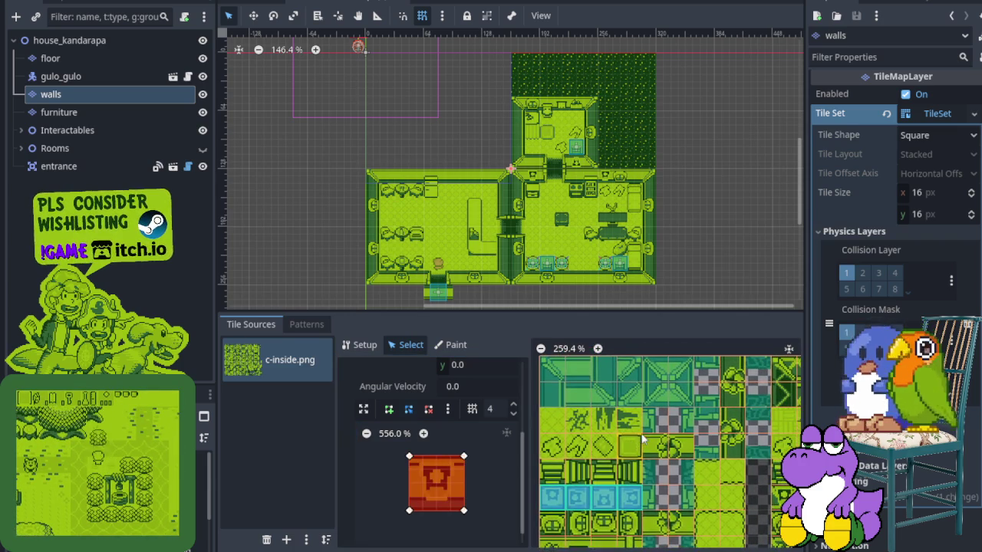
{"action": "scroll", "coordinate": [648, 471], "scroll_direction": "up", "scroll_amount": 1}
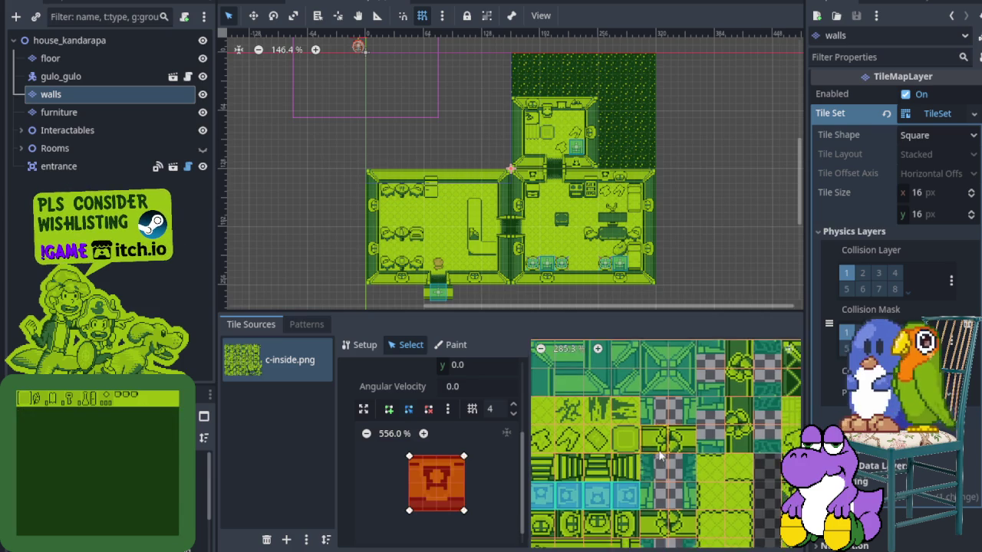
{"action": "scroll", "coordinate": [679, 432], "scroll_direction": "up", "scroll_amount": 1}
{"action": "scroll", "coordinate": [678, 433], "scroll_direction": "down", "scroll_amount": 1}
{"action": "scroll", "coordinate": [694, 418], "scroll_direction": "down", "scroll_amount": 1}
{"action": "scroll", "coordinate": [708, 400], "scroll_direction": "down", "scroll_amount": 1}
{"action": "scroll", "coordinate": [673, 417], "scroll_direction": "down", "scroll_amount": 1}
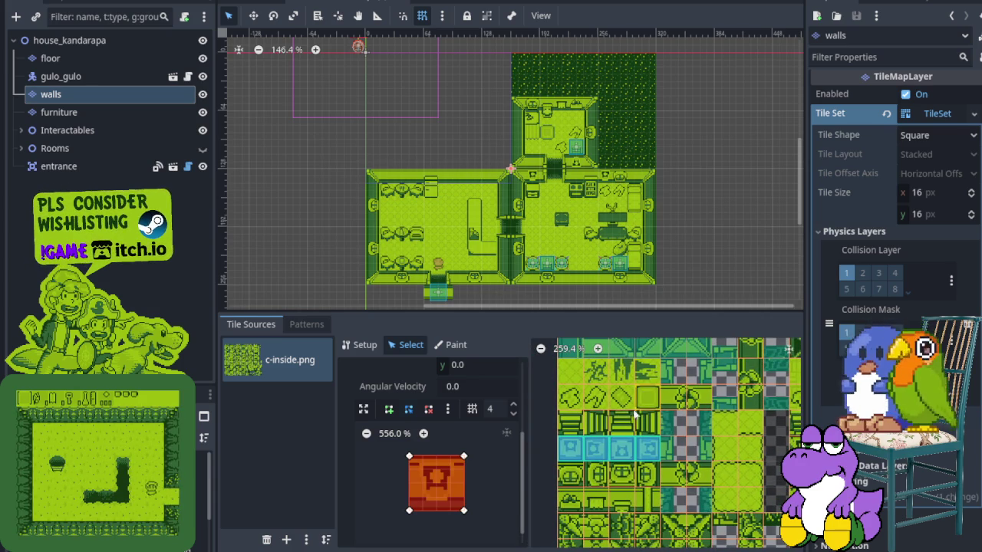
{"action": "scroll", "coordinate": [691, 407], "scroll_direction": "down", "scroll_amount": 2}
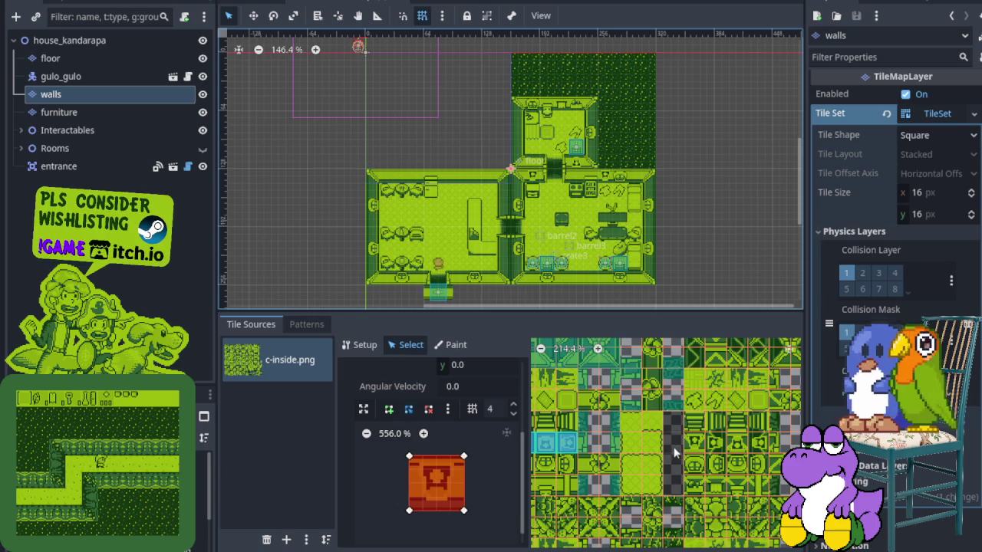
{"action": "key", "text": "ctrl+s"}
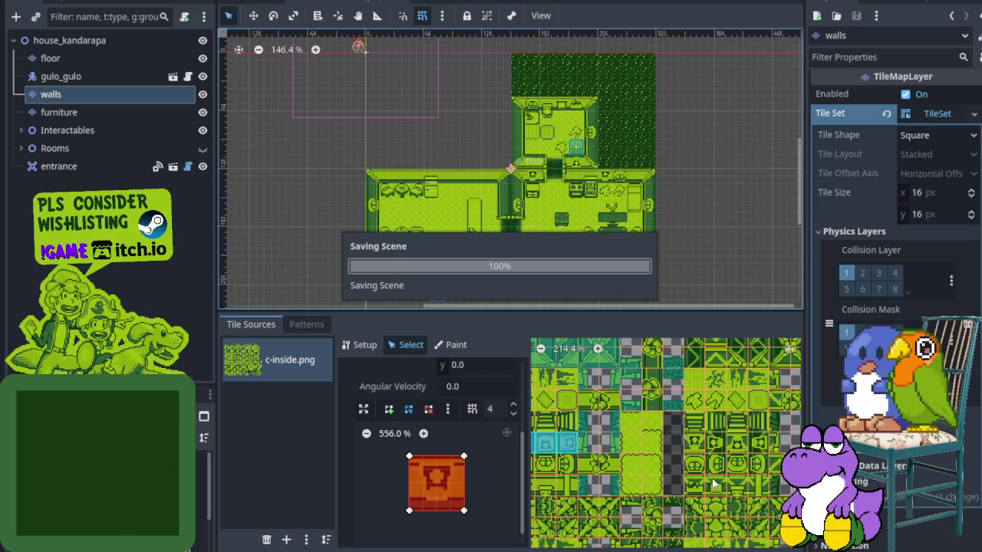
- Give the leftmost bush tile near (51,46) a full-square collision shape
{"action": "left_click_drag", "start_coordinate": [682, 470], "coordinate": [650, 454]}
{"action": "mouse_move", "coordinate": [765, 540]}
{"action": "left_mouse_down"}
{"action": "mouse_move", "coordinate": [634, 456]}
{"action": "mouse_move", "coordinate": [676, 454]}
{"action": "mouse_move", "coordinate": [643, 378]}
{"action": "left_mouse_up"}
{"action": "scroll", "coordinate": [643, 378], "scroll_direction": "down", "scroll_amount": 5}
{"action": "scroll", "coordinate": [648, 429], "scroll_direction": "up", "scroll_amount": 5}
{"action": "mouse_move", "coordinate": [679, 413]}
{"action": "left_mouse_down"}
{"action": "mouse_move", "coordinate": [574, 434]}
{"action": "mouse_move", "coordinate": [641, 436]}
{"action": "mouse_move", "coordinate": [622, 442]}
{"action": "left_mouse_up"}
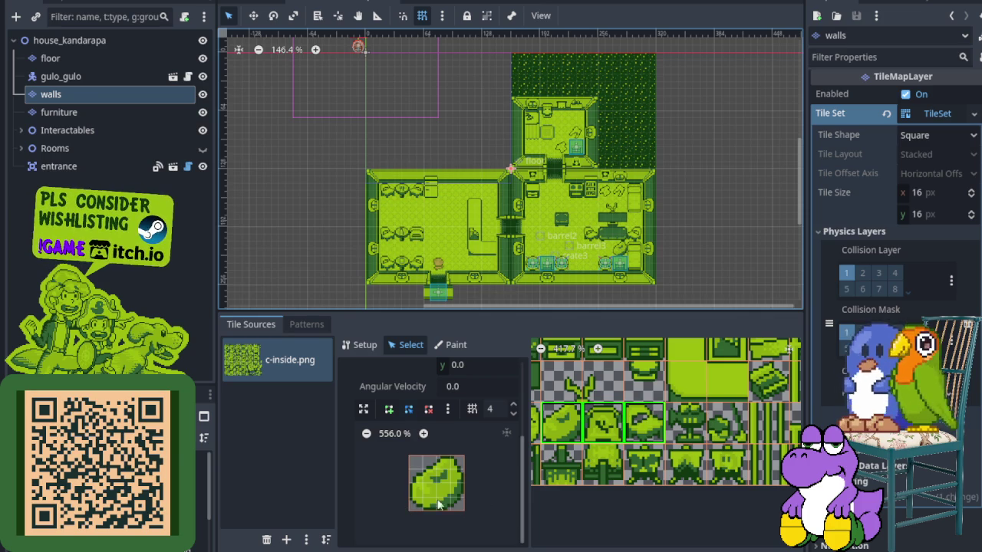
{"action": "left_click", "coordinate": [640, 431]}
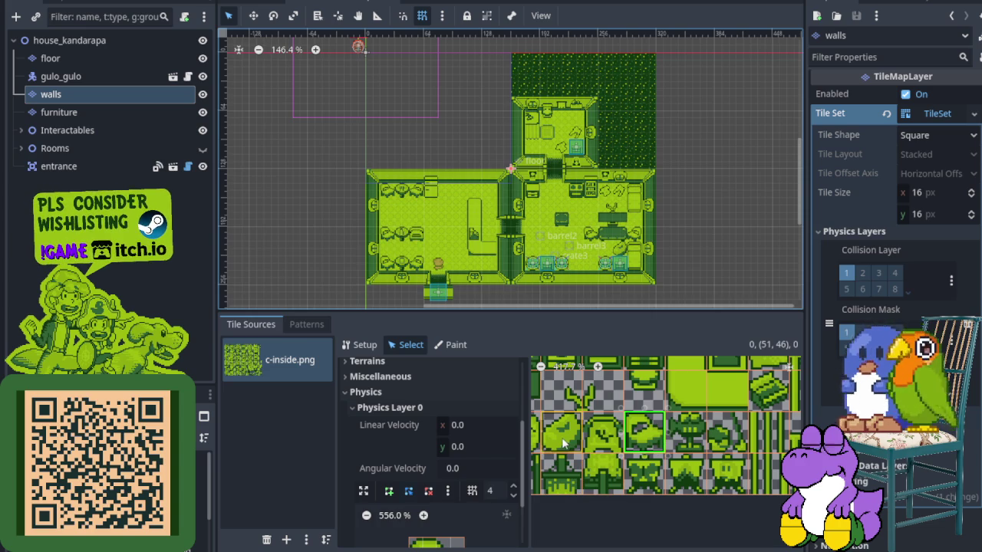
{"action": "scroll", "coordinate": [639, 445], "scroll_direction": "down", "scroll_amount": 2}
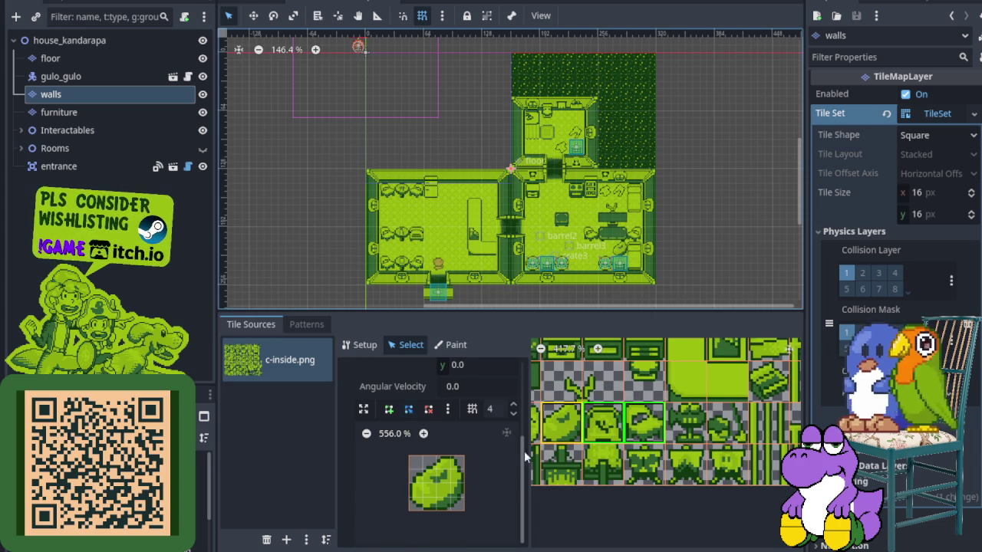
{"action": "left_click", "coordinate": [563, 436]}
{"action": "scroll", "coordinate": [470, 517], "scroll_direction": "down", "scroll_amount": 2}
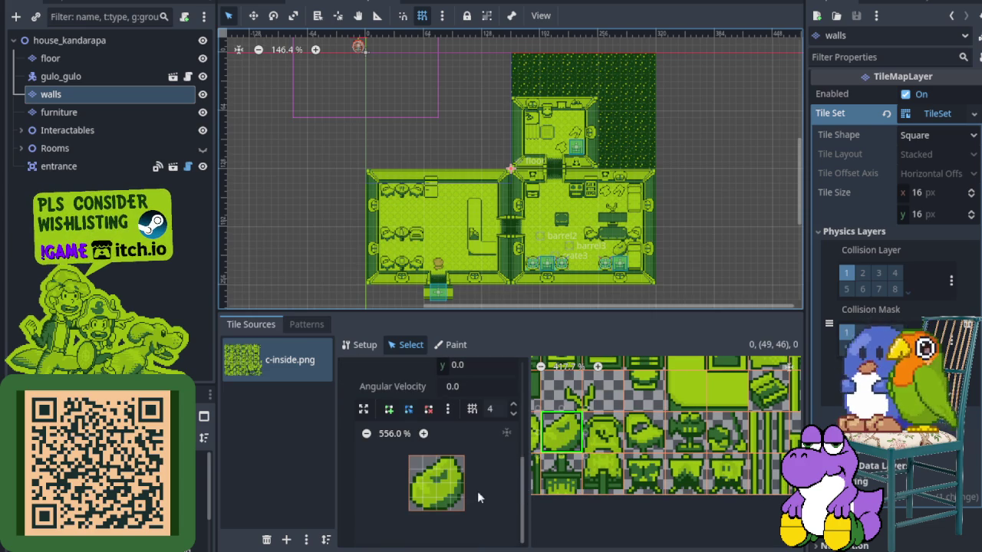
{"action": "left_click", "coordinate": [463, 482]}
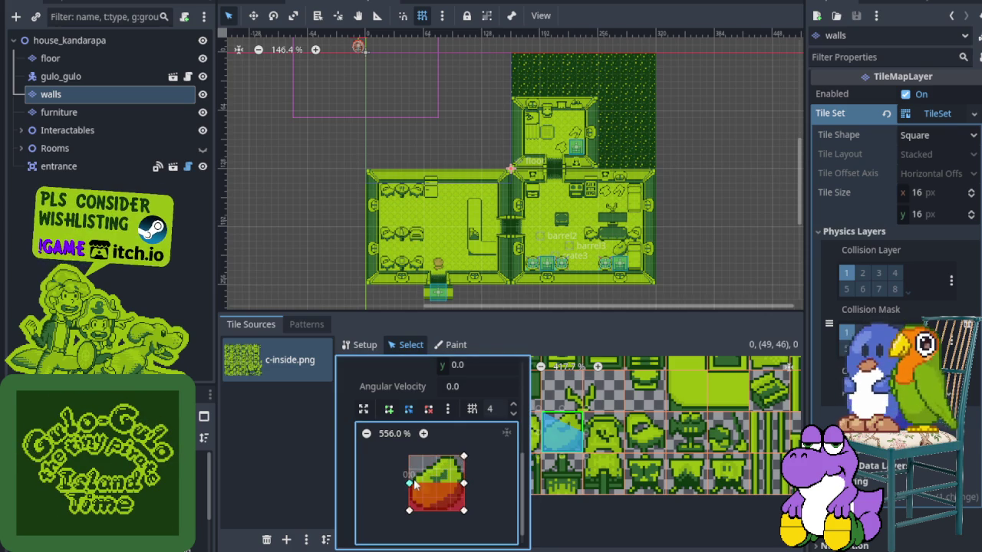
- Lower both top corners of wall tile (50,46)'s collision polygon
{"action": "left_click", "coordinate": [602, 435]}
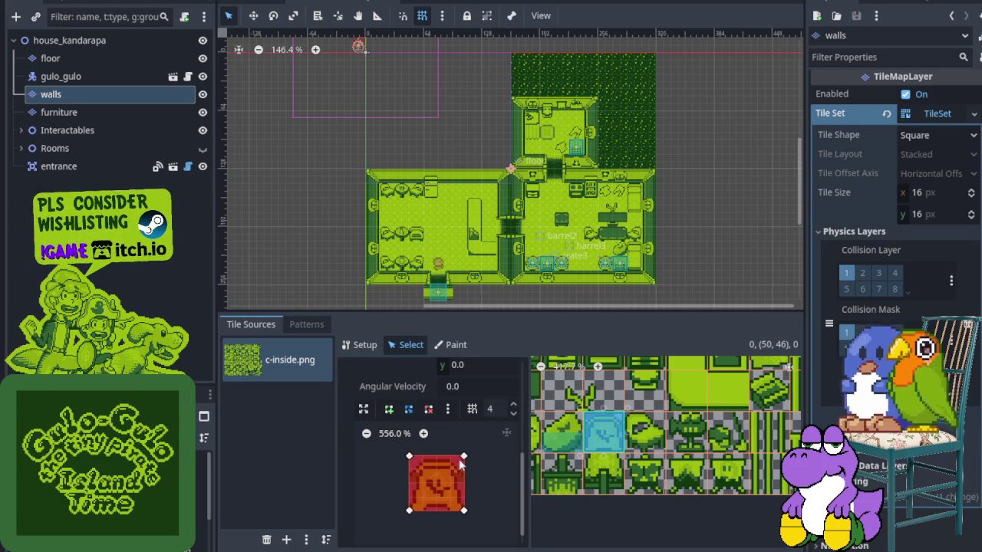
{"action": "left_click_drag", "start_coordinate": [463, 464], "coordinate": [463, 483]}
{"action": "left_click_drag", "start_coordinate": [411, 457], "coordinate": [410, 483]}
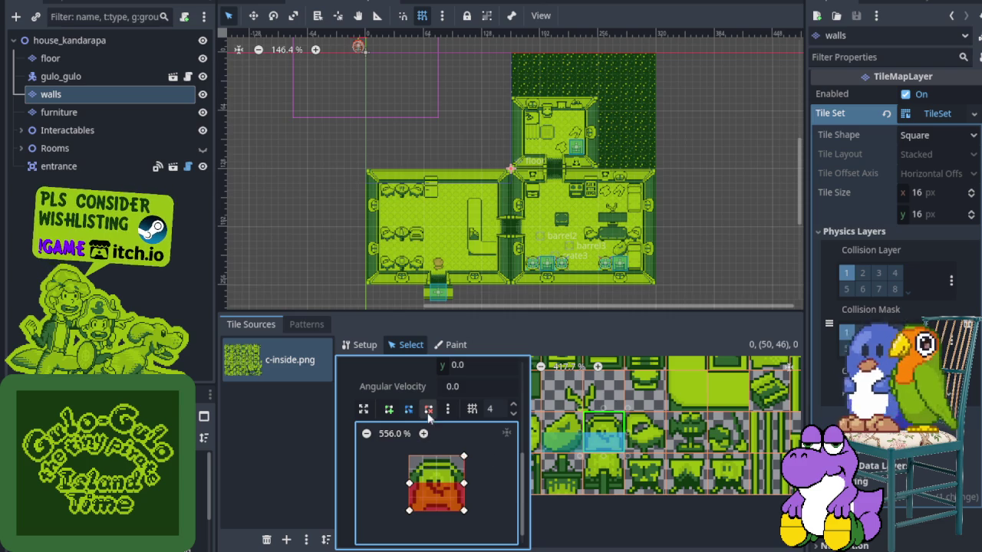
{"action": "left_click", "coordinate": [433, 412]}
{"action": "left_click", "coordinate": [466, 460]}
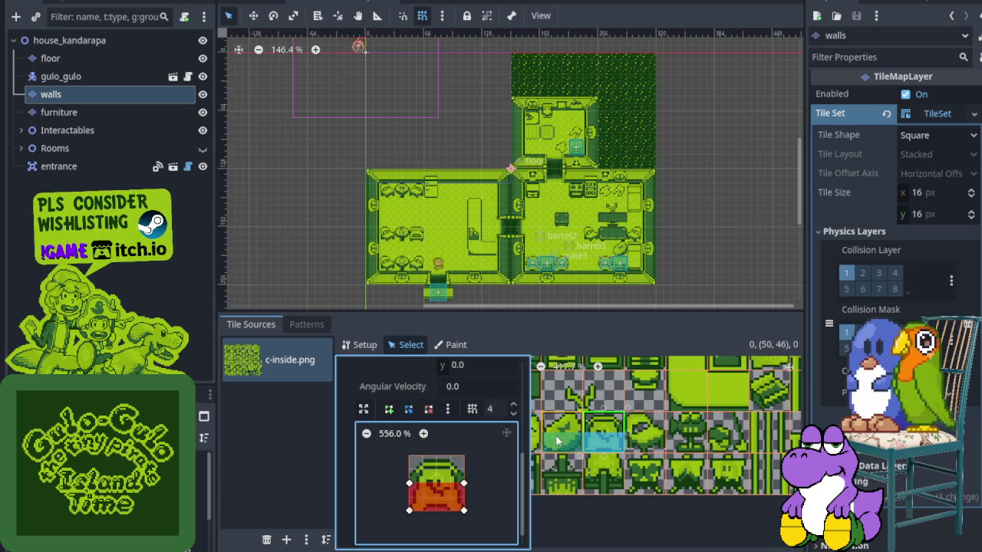
- Give wall tile (51,46) a full-square collision with its top edge lowered
{"action": "left_click", "coordinate": [557, 440]}
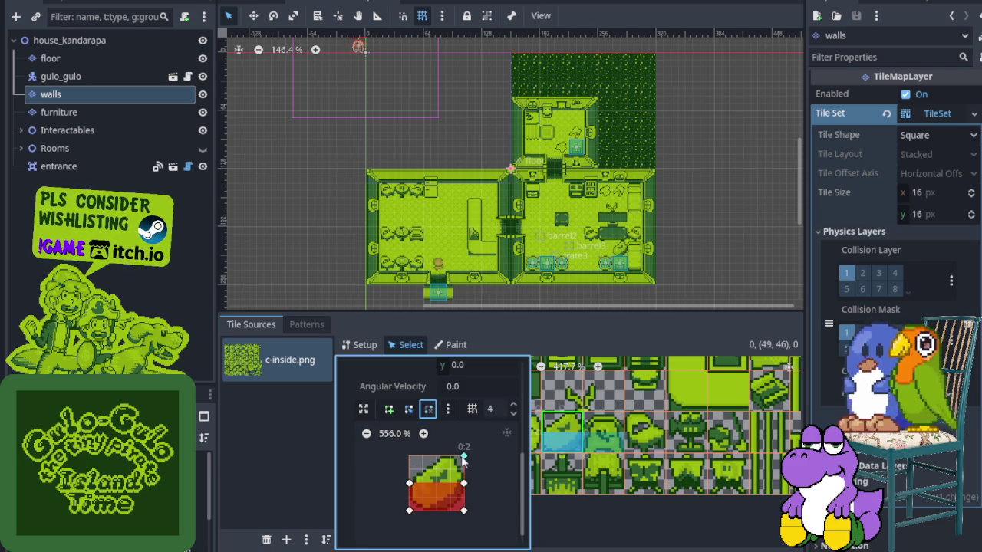
{"action": "left_click", "coordinate": [645, 432]}
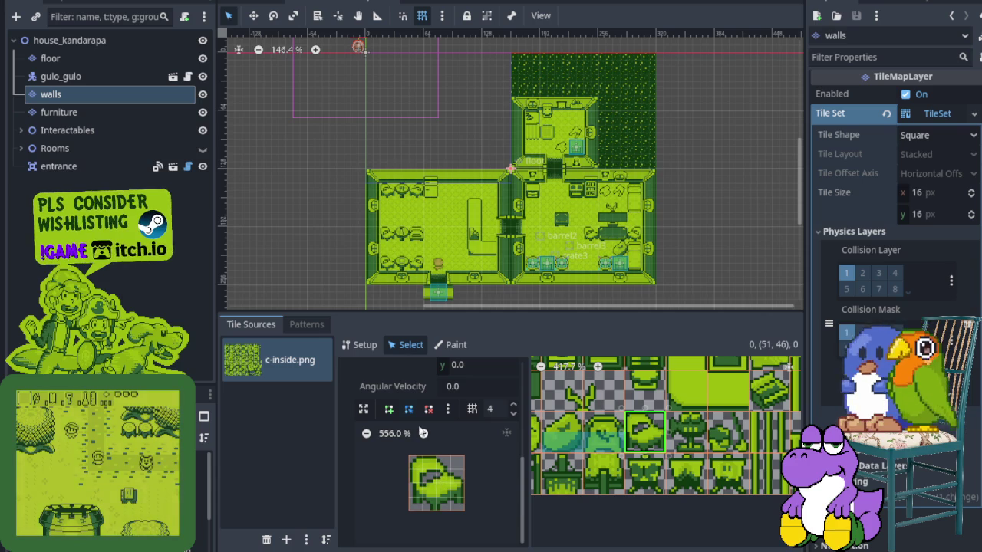
{"action": "left_click", "coordinate": [466, 459]}
{"action": "left_click_drag", "start_coordinate": [464, 458], "coordinate": [464, 484]}
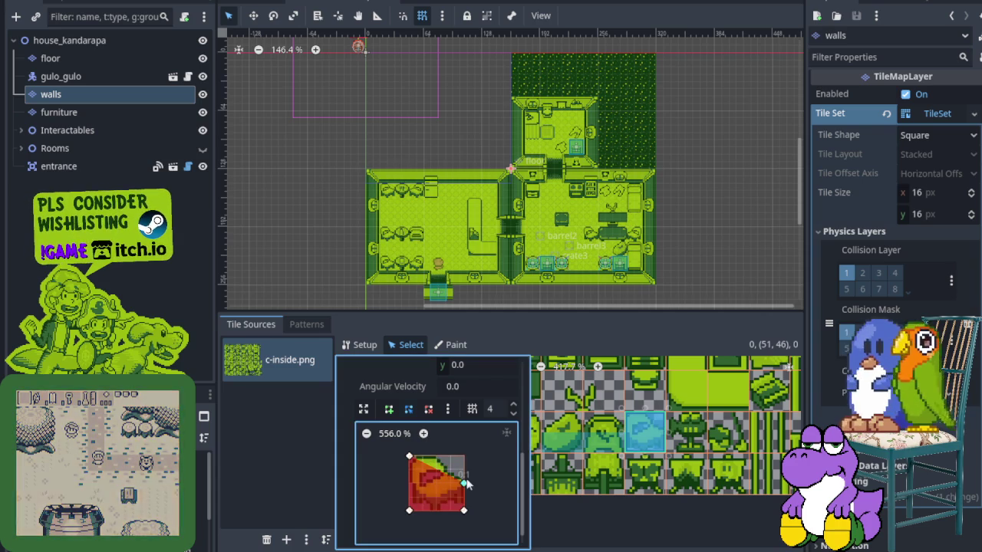
{"action": "mouse_move", "coordinate": [409, 457]}
{"action": "left_mouse_down"}
{"action": "mouse_move", "coordinate": [409, 485]}
{"action": "mouse_move", "coordinate": [408, 469]}
{"action": "left_mouse_up"}
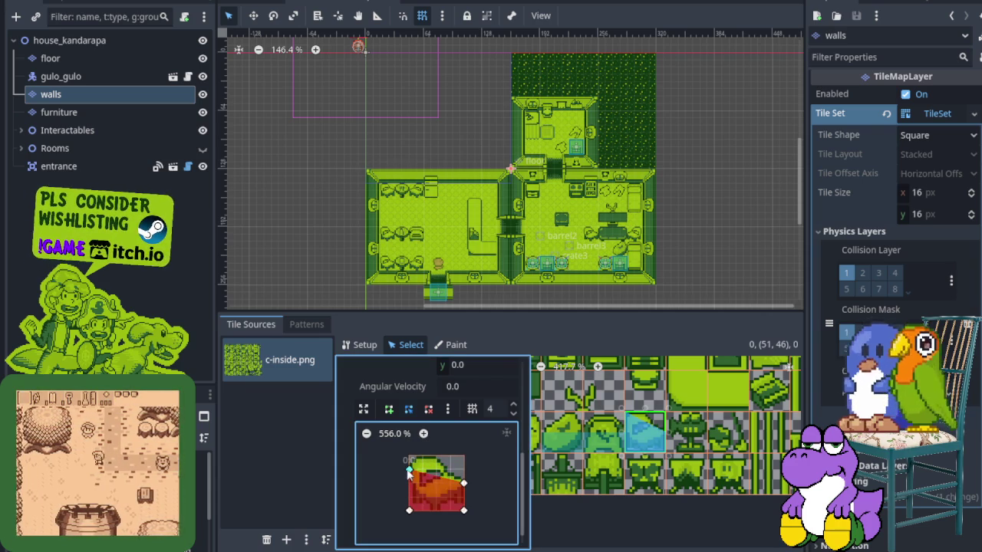
{"action": "left_click_drag", "start_coordinate": [464, 483], "coordinate": [464, 470]}
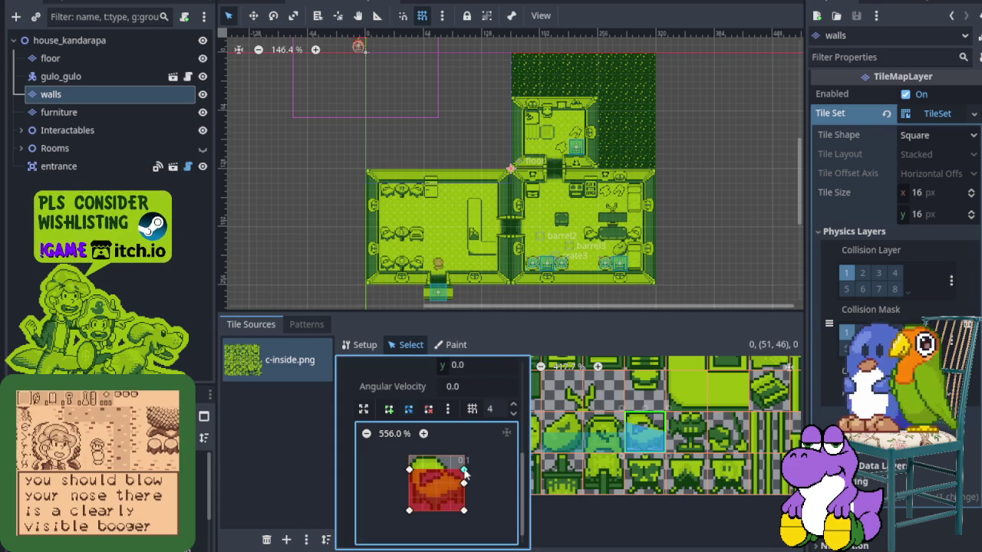
- Raise tile (50,46)'s collision top slightly and cut the next tile's top-right corner
{"action": "left_click", "coordinate": [604, 431]}
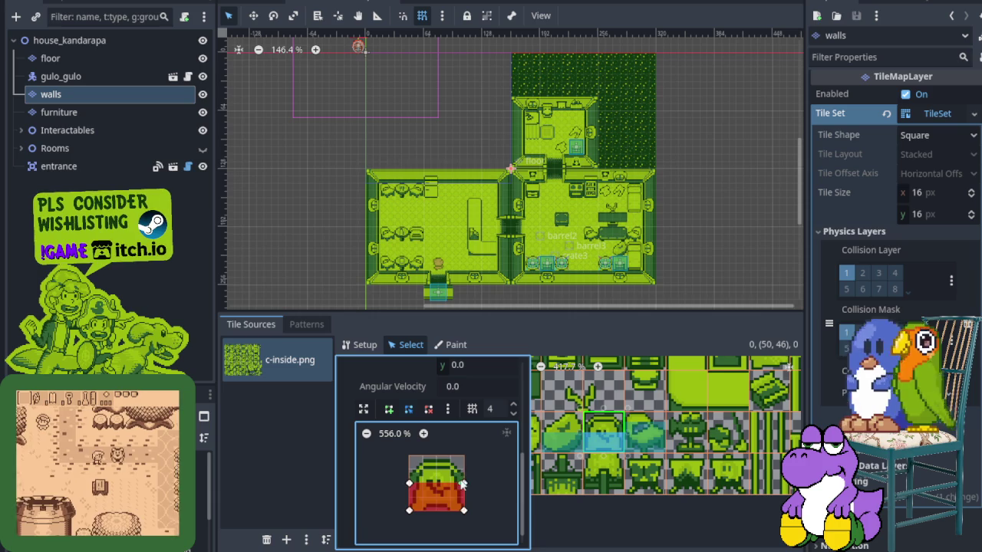
{"action": "left_click_drag", "start_coordinate": [464, 483], "coordinate": [464, 470]}
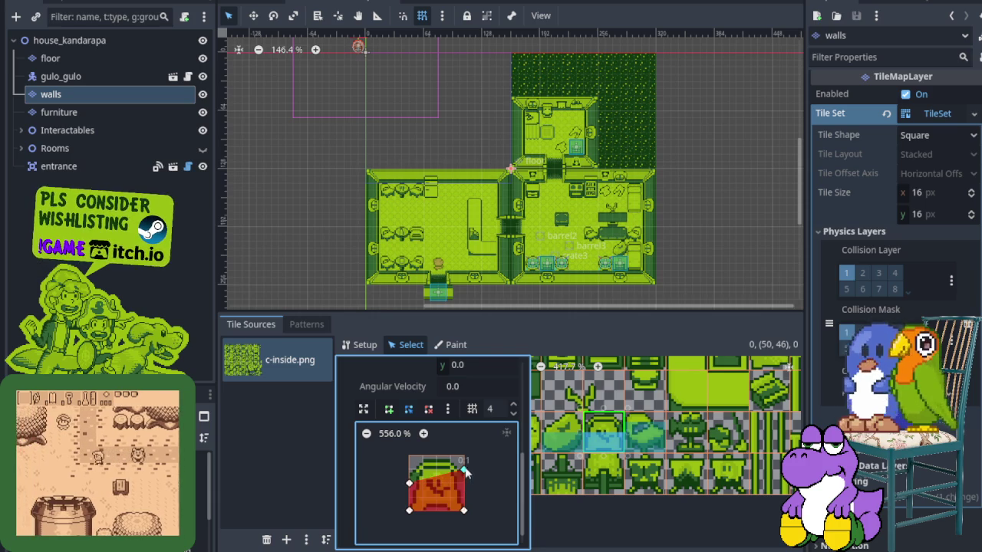
{"action": "left_click_drag", "start_coordinate": [409, 483], "coordinate": [409, 469]}
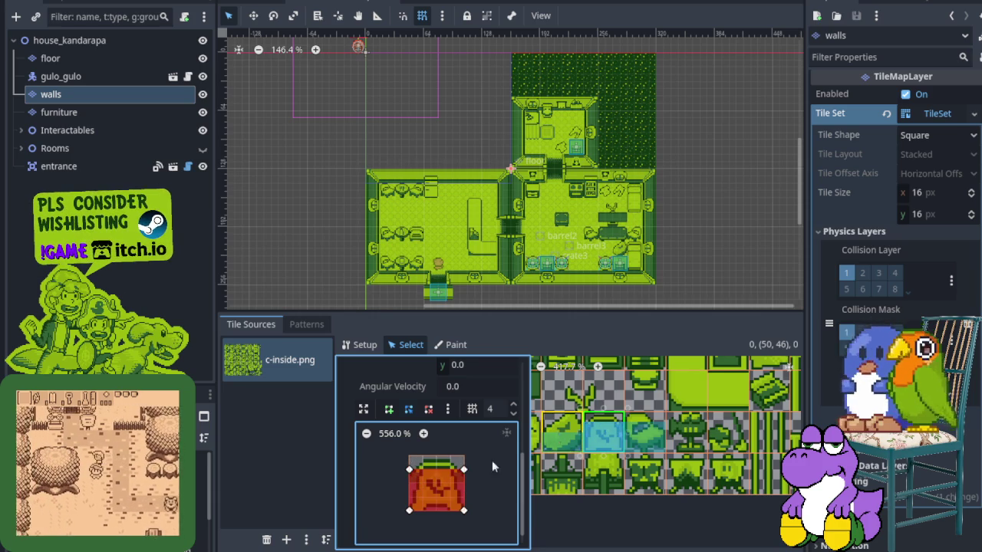
{"action": "left_click", "coordinate": [564, 433]}
{"action": "mouse_move", "coordinate": [465, 460]}
{"action": "left_mouse_down"}
{"action": "mouse_move", "coordinate": [464, 468]}
{"action": "mouse_move", "coordinate": [410, 469]}
{"action": "left_mouse_up"}
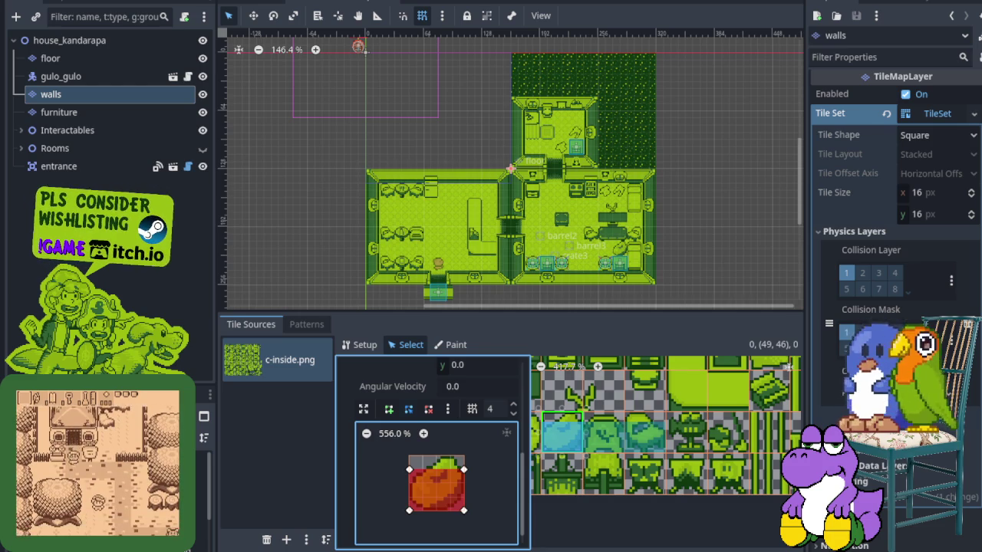
- Lower and level the collision tops of green corner tiles (52,45) and (53,45)
{"action": "scroll", "coordinate": [591, 437], "scroll_direction": "up", "scroll_amount": 3}
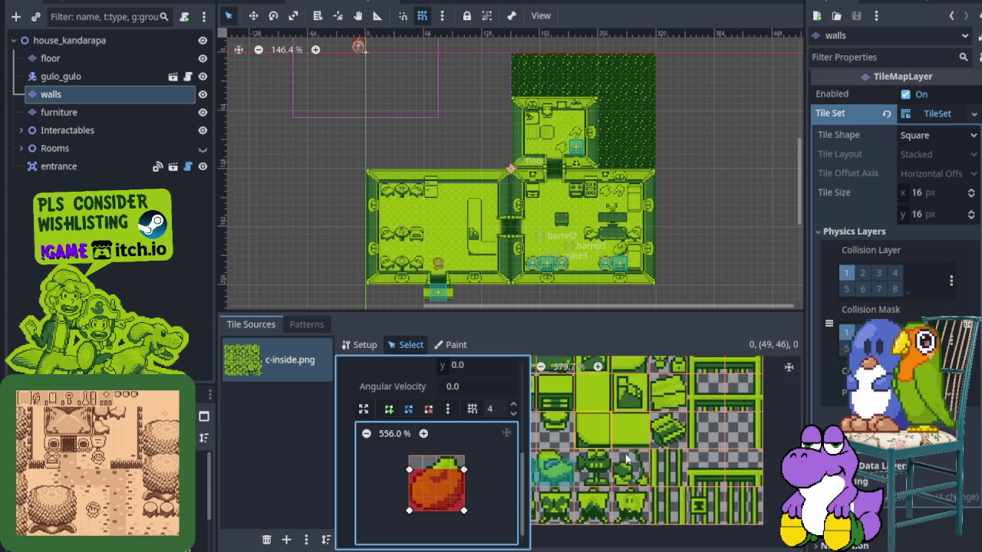
{"action": "scroll", "coordinate": [609, 464], "scroll_direction": "up", "scroll_amount": 2}
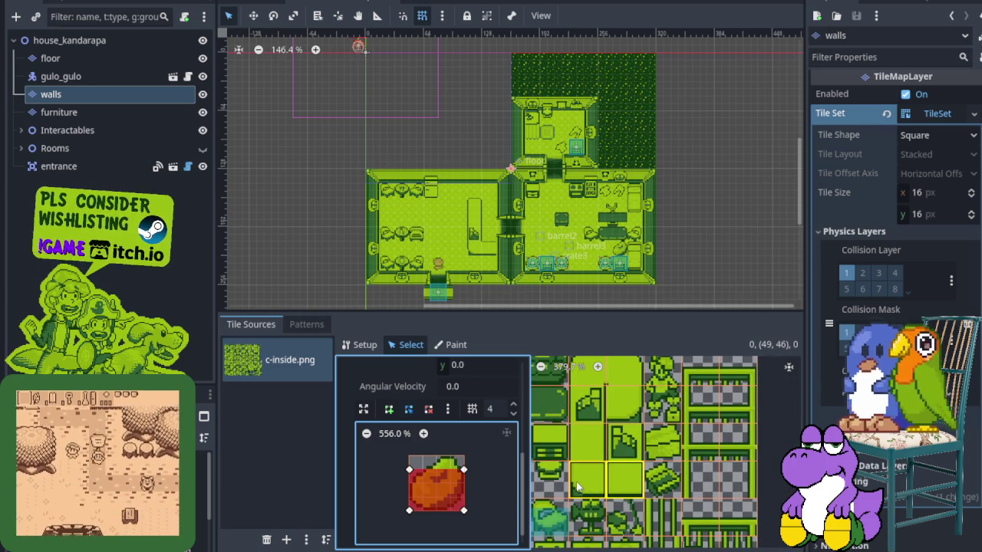
{"action": "left_click", "coordinate": [581, 489]}
{"action": "left_click", "coordinate": [617, 466]}
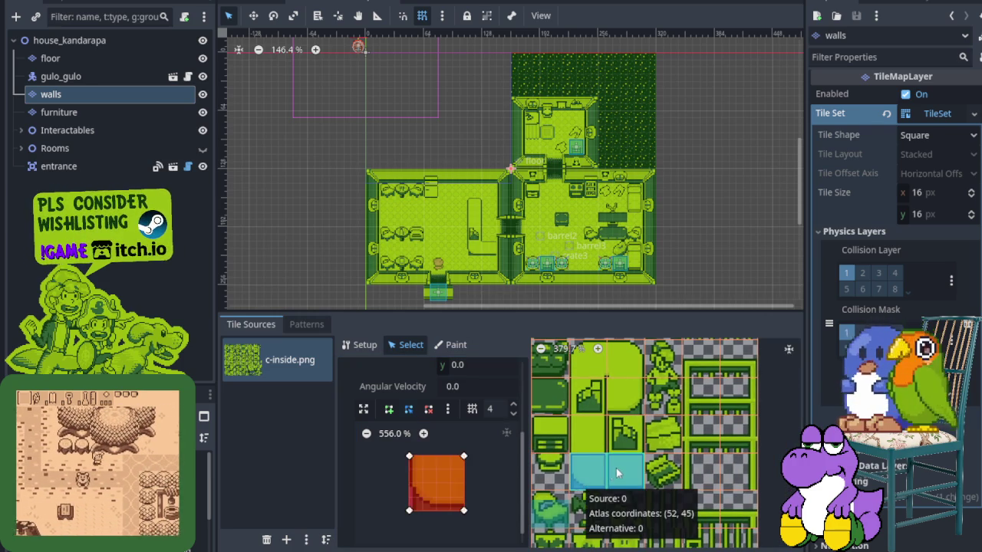
{"action": "scroll", "coordinate": [617, 466], "scroll_direction": "up", "scroll_amount": 1}
{"action": "scroll", "coordinate": [471, 526], "scroll_direction": "down", "scroll_amount": 2}
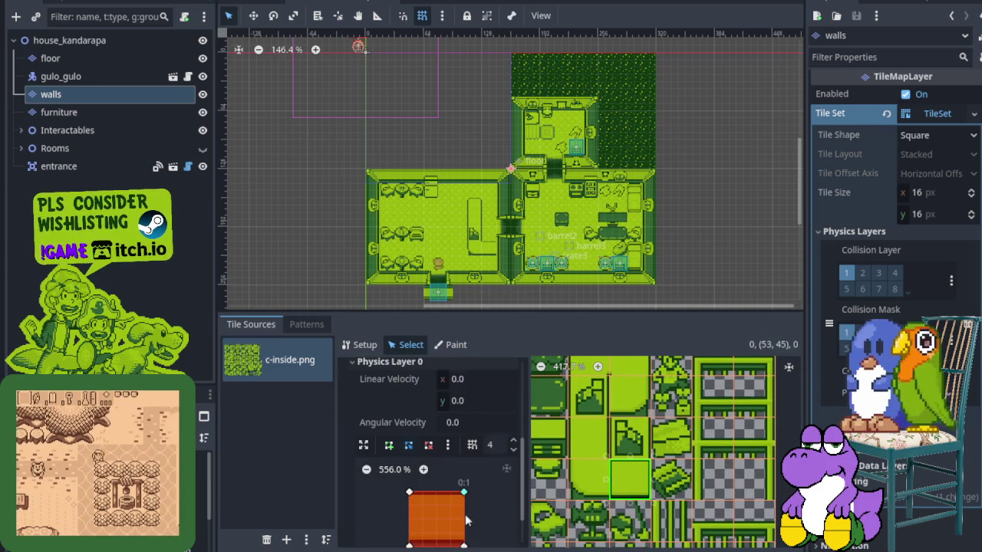
{"action": "left_click_drag", "start_coordinate": [464, 496], "coordinate": [465, 477]}
{"action": "left_click_drag", "start_coordinate": [409, 460], "coordinate": [393, 477]}
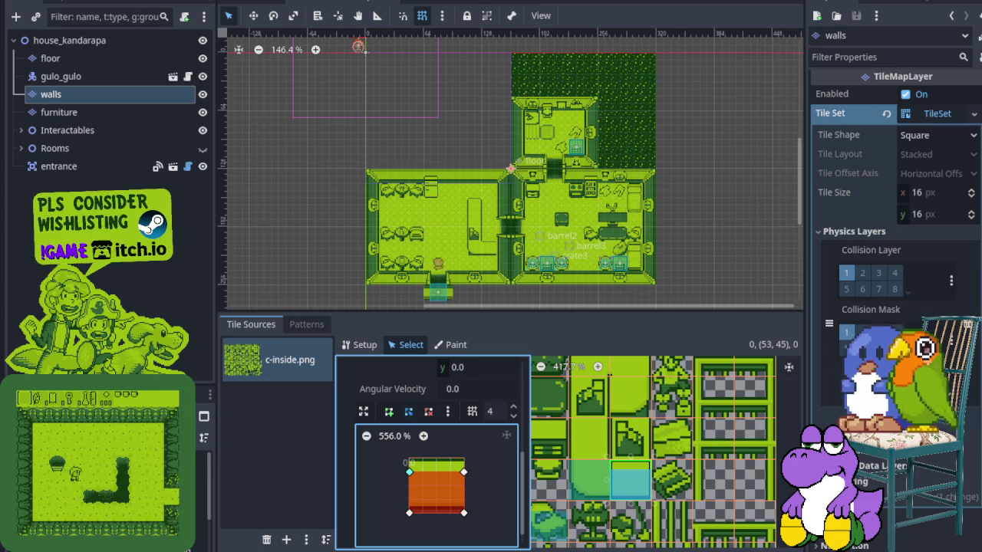
- Give tile (53,44) a full-square collision shape
{"action": "left_click", "coordinate": [630, 439]}
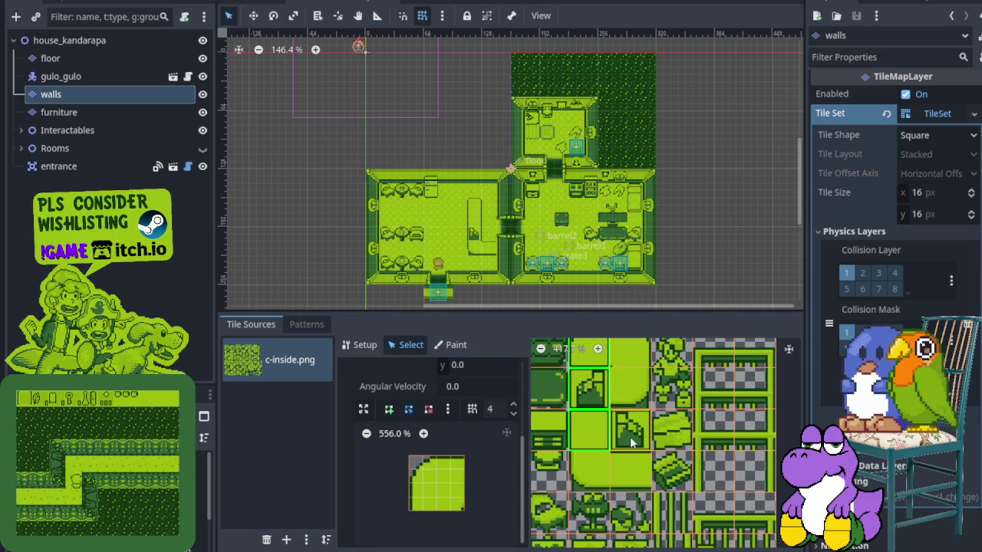
{"action": "left_click", "coordinate": [627, 435]}
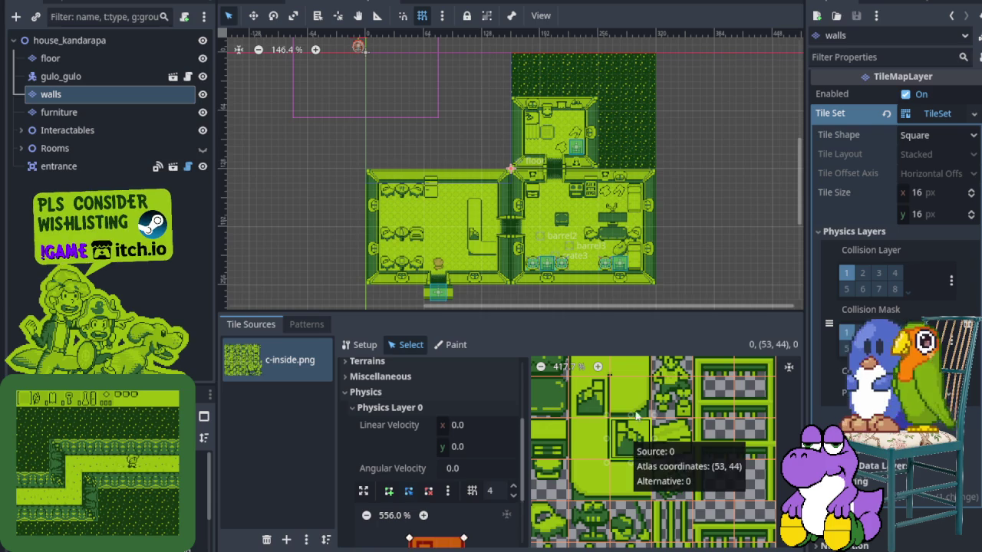
{"action": "scroll", "coordinate": [632, 449], "scroll_direction": "up", "scroll_amount": 3}
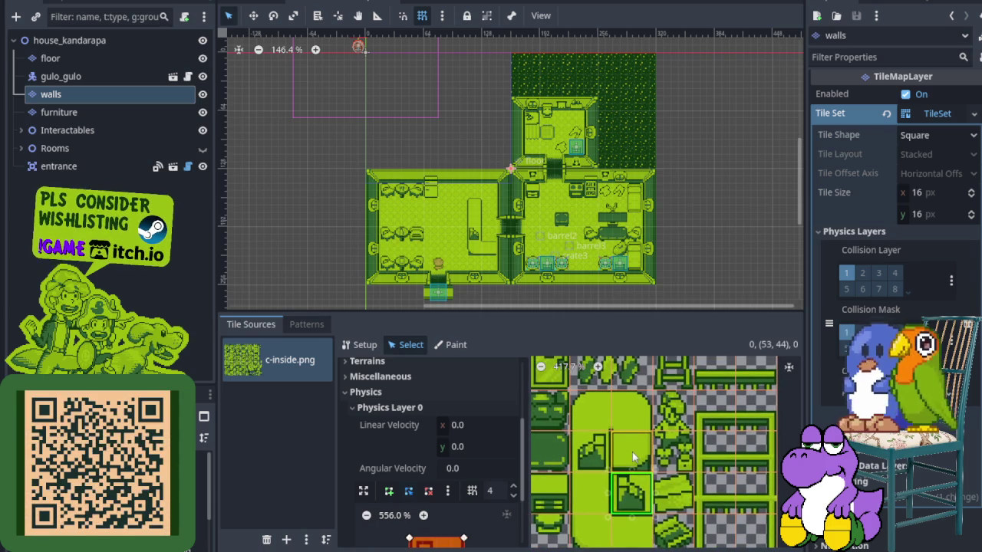
- Lower the collision tops of the rounded green tiles (53,42) and (52,42)
{"action": "left_click", "coordinate": [633, 429]}
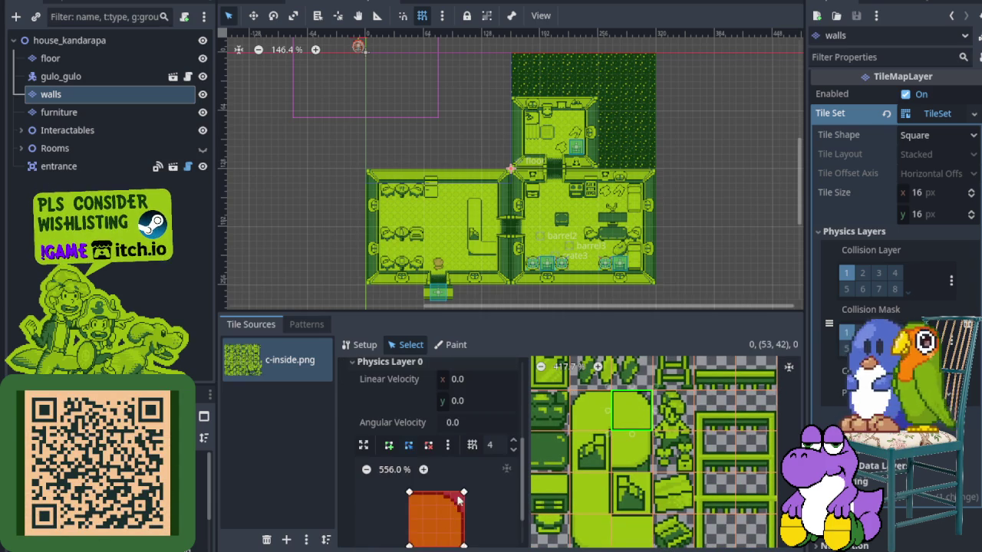
{"action": "mouse_move", "coordinate": [464, 494]}
{"action": "left_mouse_down"}
{"action": "mouse_move", "coordinate": [466, 505]}
{"action": "mouse_move", "coordinate": [465, 476]}
{"action": "left_mouse_up"}
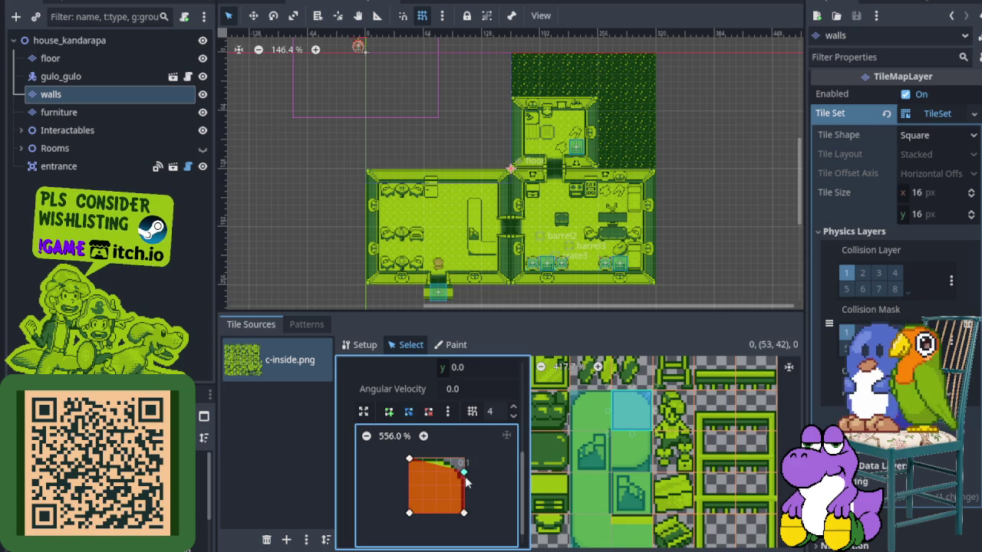
{"action": "left_click_drag", "start_coordinate": [411, 470], "coordinate": [412, 484]}
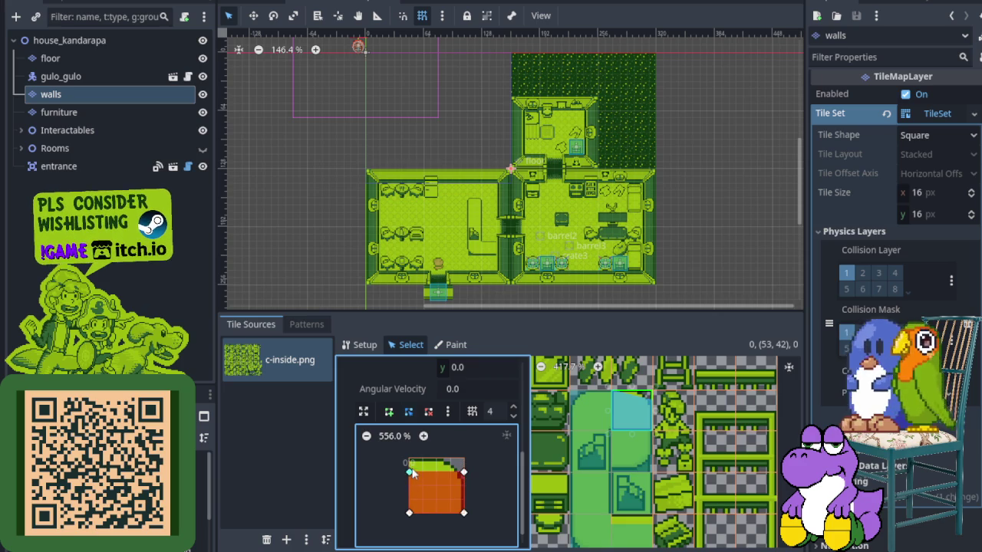
{"action": "left_click", "coordinate": [591, 411]}
{"action": "left_click_drag", "start_coordinate": [464, 464], "coordinate": [409, 471]}
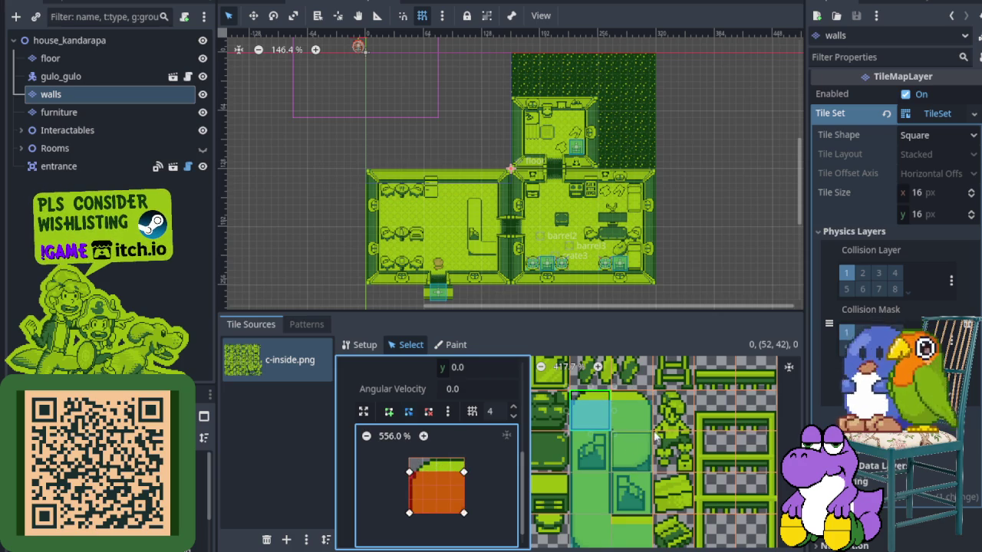
{"action": "scroll", "coordinate": [661, 434], "scroll_direction": "up", "scroll_amount": 2}
- Slope the collision top of the selected pair of wall tiles
{"action": "scroll", "coordinate": [652, 441], "scroll_direction": "down", "scroll_amount": 7}
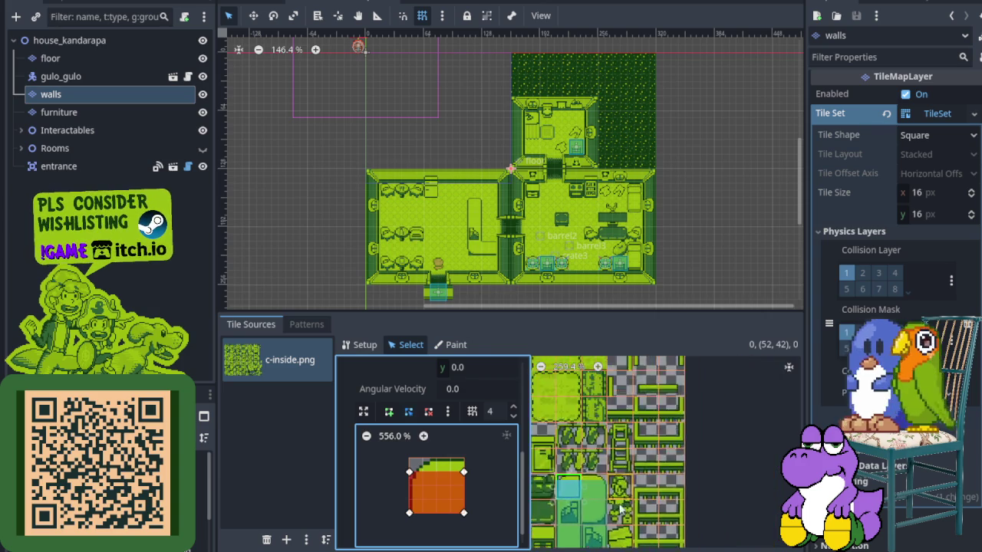
{"action": "scroll", "coordinate": [622, 467], "scroll_direction": "up", "scroll_amount": 5}
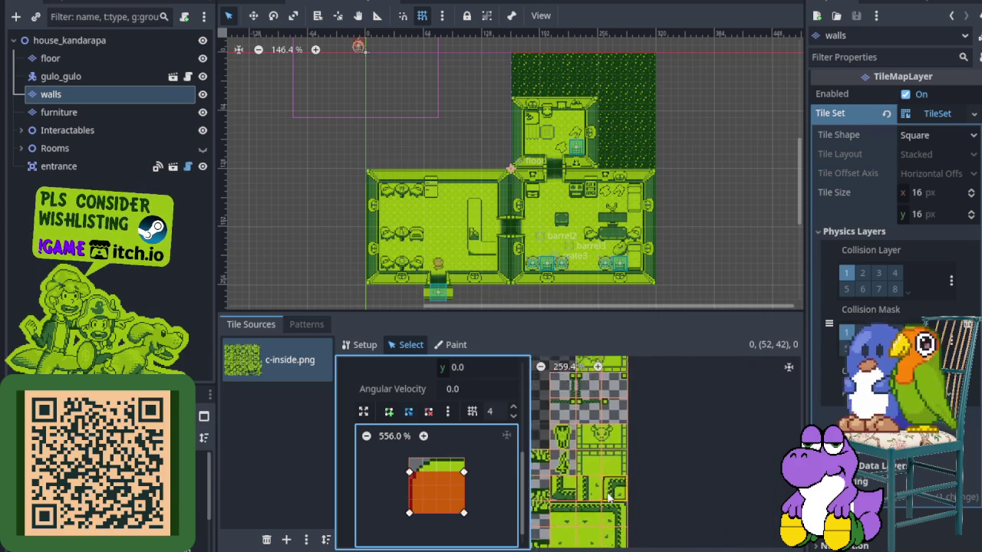
{"action": "scroll", "coordinate": [606, 464], "scroll_direction": "up", "scroll_amount": 4}
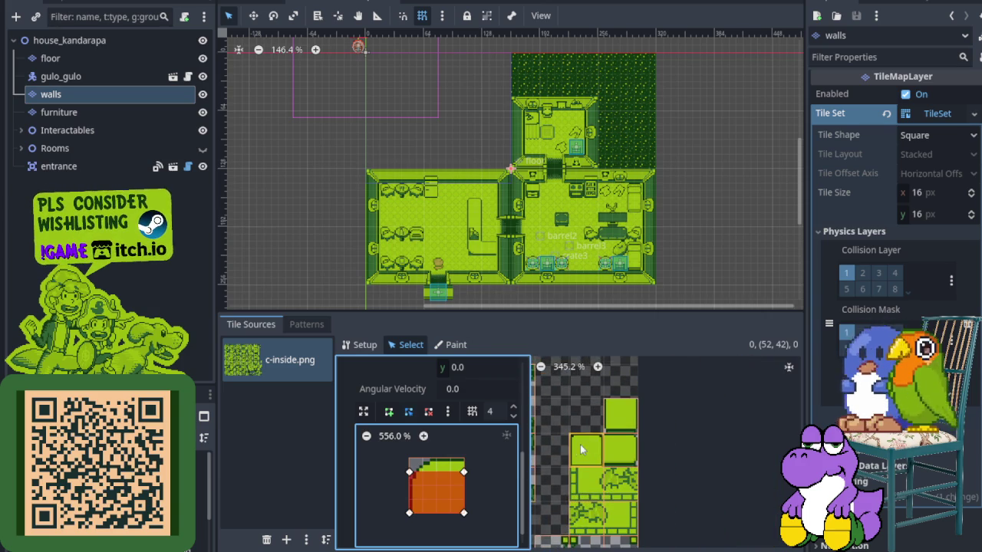
{"action": "left_click", "coordinate": [623, 461]}
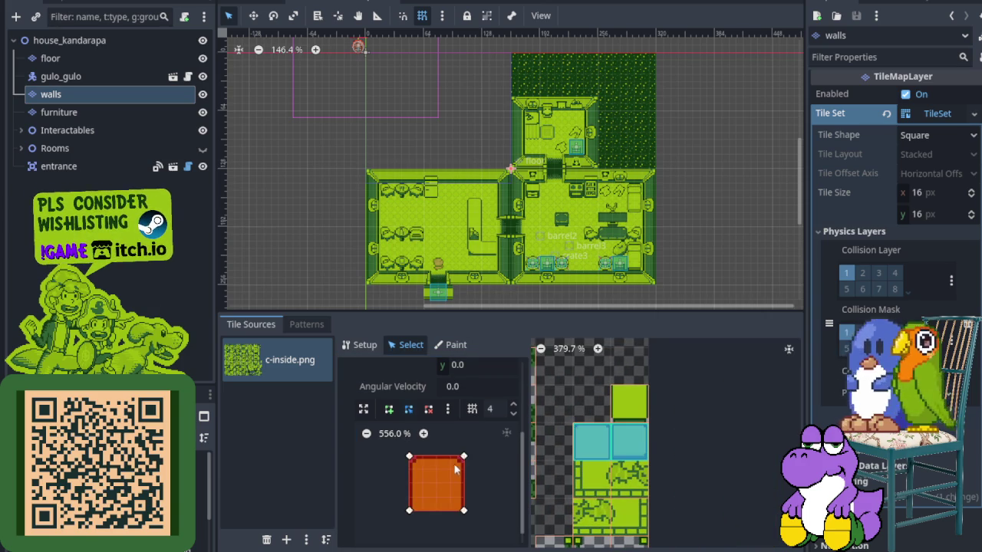
{"action": "mouse_move", "coordinate": [463, 458]}
{"action": "left_mouse_down"}
{"action": "mouse_move", "coordinate": [463, 470]}
{"action": "mouse_move", "coordinate": [415, 470]}
{"action": "left_mouse_up"}
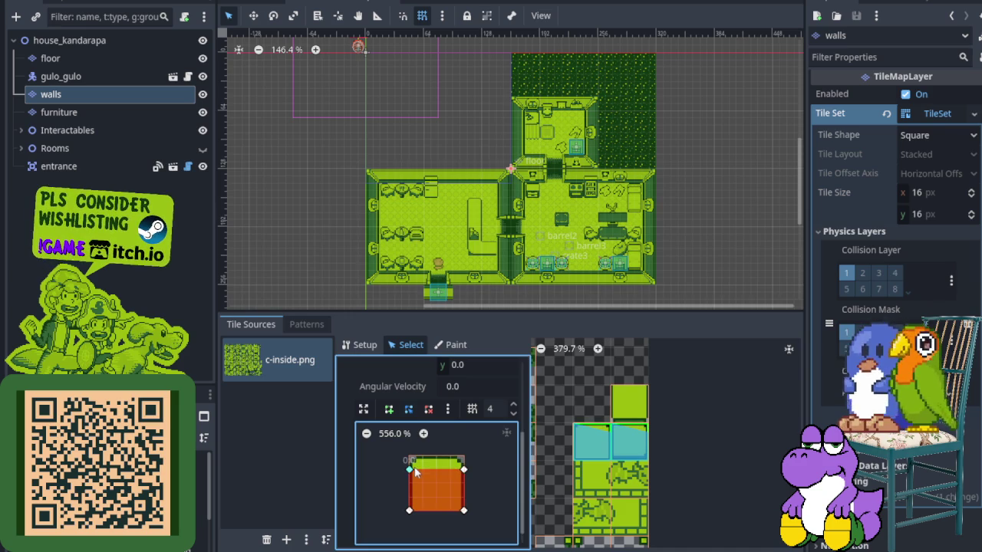
- Select the tile above and zoom the atlas in on the furniture tiles
{"action": "left_click", "coordinate": [629, 404]}
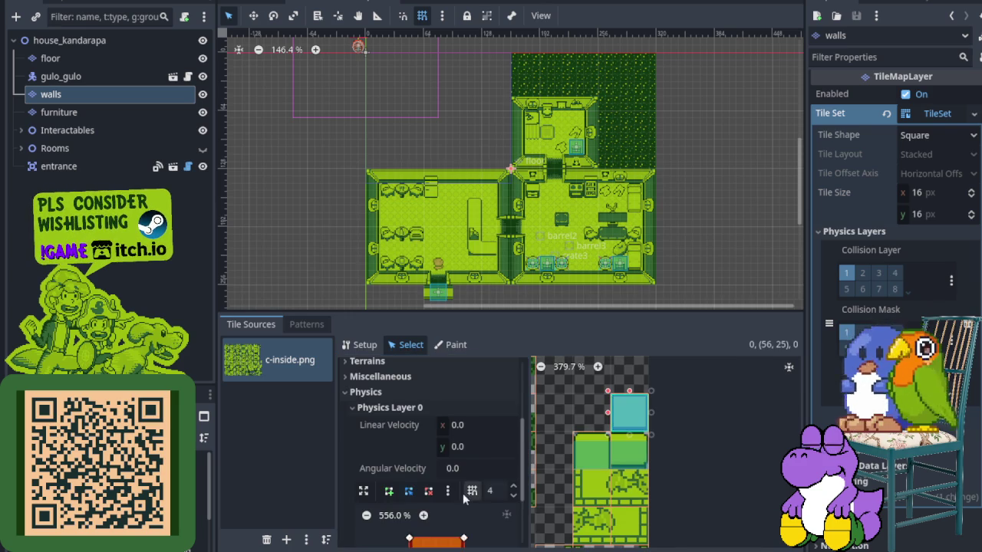
{"action": "scroll", "coordinate": [464, 494], "scroll_direction": "down", "scroll_amount": 1}
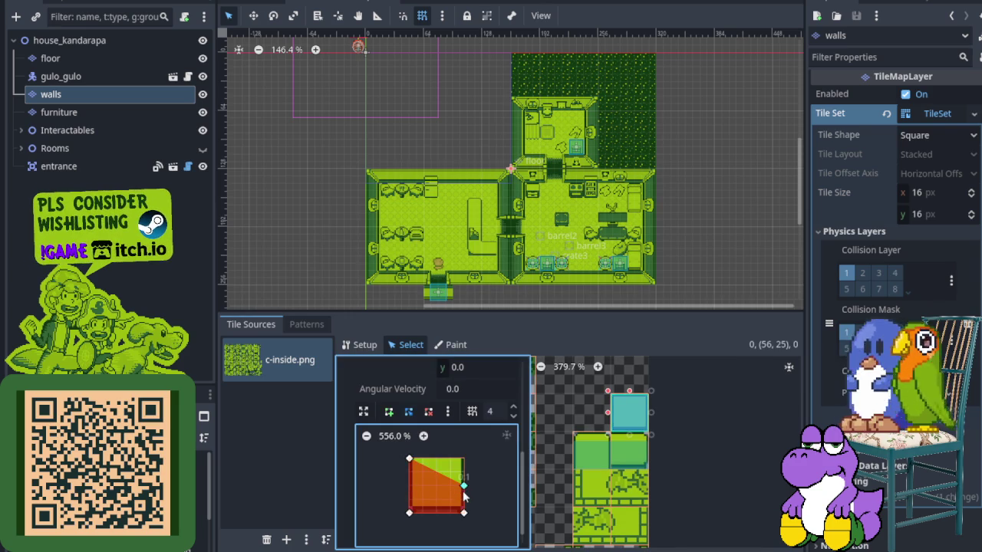
{"action": "scroll", "coordinate": [726, 413], "scroll_direction": "down", "scroll_amount": 5}
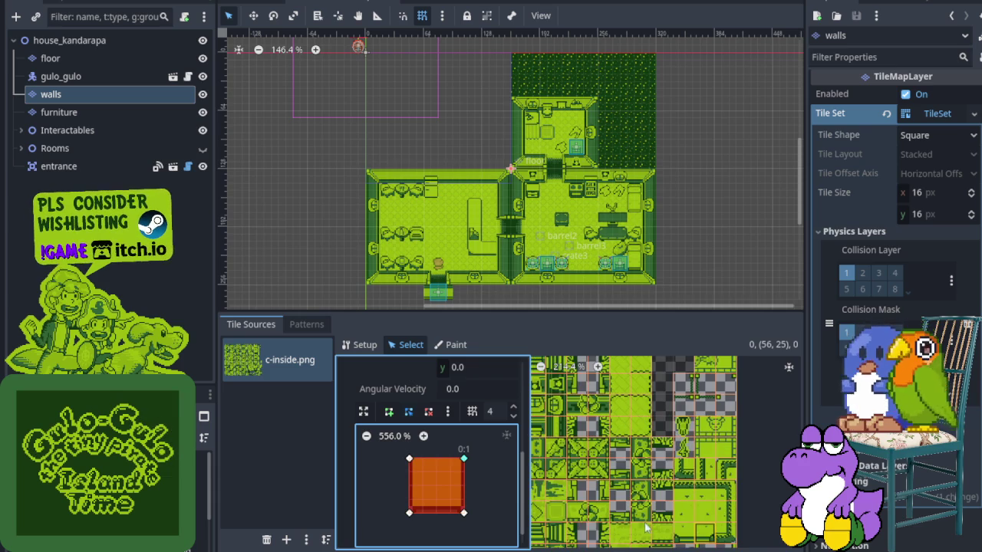
{"action": "scroll", "coordinate": [648, 530], "scroll_direction": "down", "scroll_amount": 3}
{"action": "scroll", "coordinate": [644, 476], "scroll_direction": "down", "scroll_amount": 2}
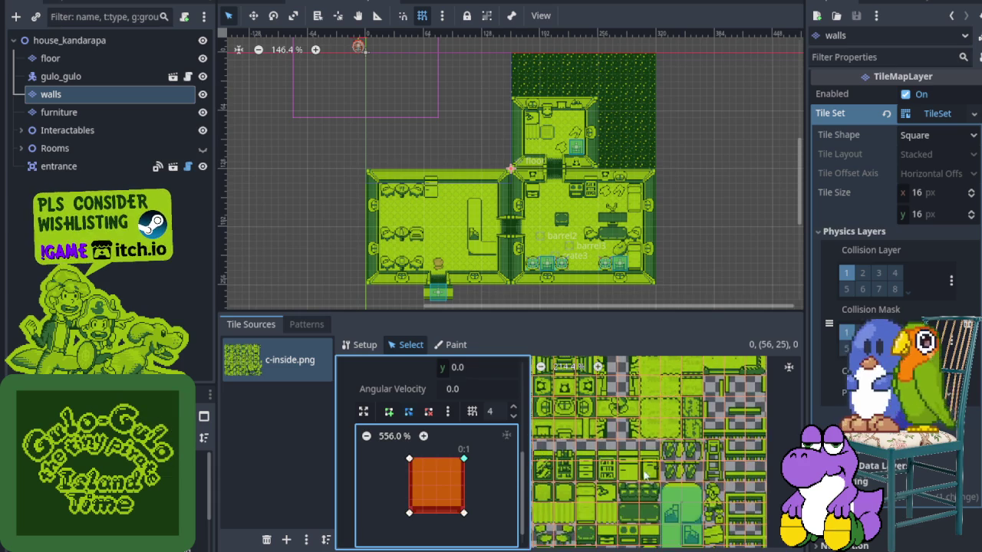
{"action": "scroll", "coordinate": [644, 476], "scroll_direction": "down", "scroll_amount": 2}
{"action": "scroll", "coordinate": [636, 391], "scroll_direction": "up", "scroll_amount": 3}
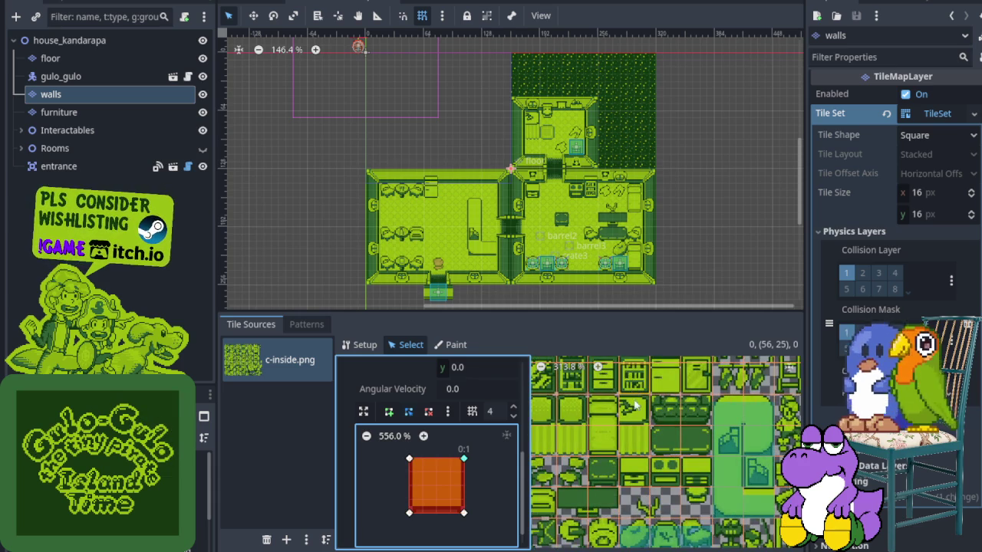
{"action": "scroll", "coordinate": [632, 391], "scroll_direction": "up", "scroll_amount": 2}
- Lower and flatten the collision tops of the top row of six furniture tiles
{"action": "left_click_drag", "start_coordinate": [656, 451], "coordinate": [716, 455]}
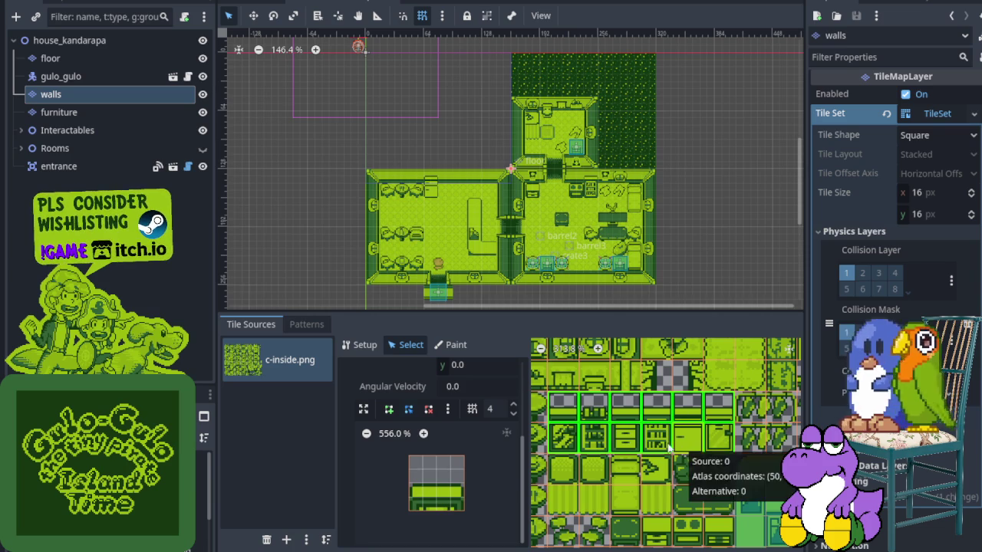
{"action": "left_click", "coordinate": [569, 428]}
{"action": "mouse_move", "coordinate": [560, 406]}
{"action": "left_mouse_down"}
{"action": "mouse_move", "coordinate": [561, 418]}
{"action": "mouse_move", "coordinate": [733, 422]}
{"action": "left_mouse_up"}
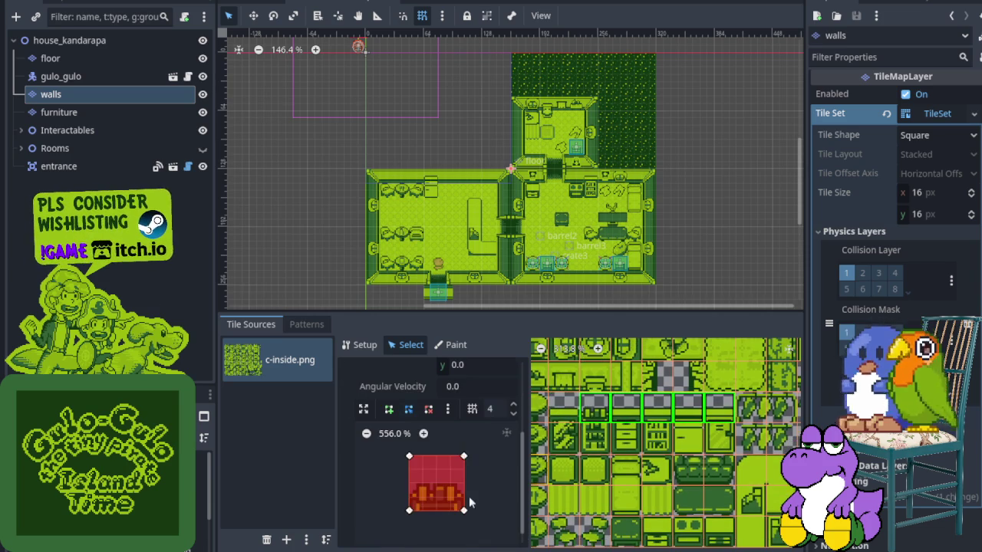
{"action": "left_click_drag", "start_coordinate": [463, 457], "coordinate": [462, 483]}
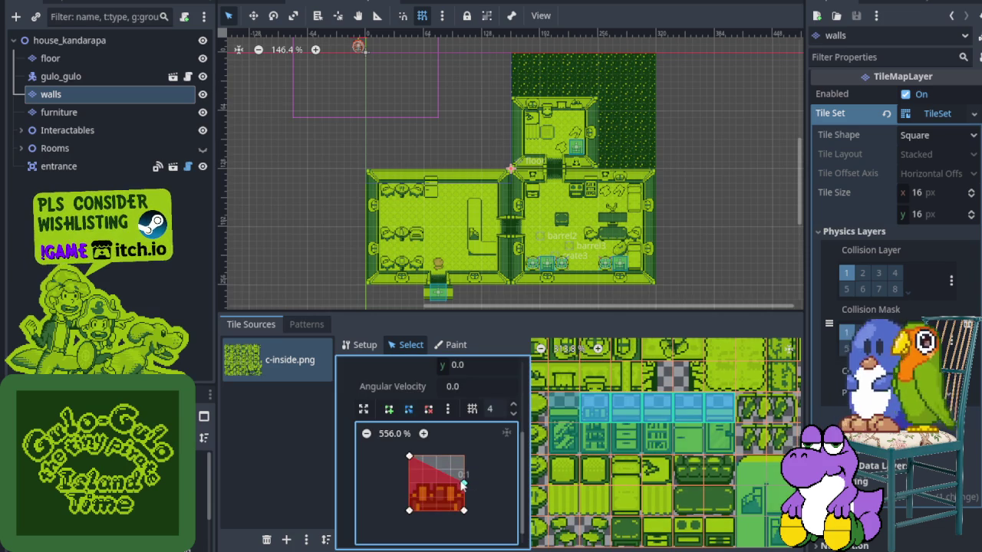
{"action": "left_click_drag", "start_coordinate": [409, 457], "coordinate": [408, 483]}
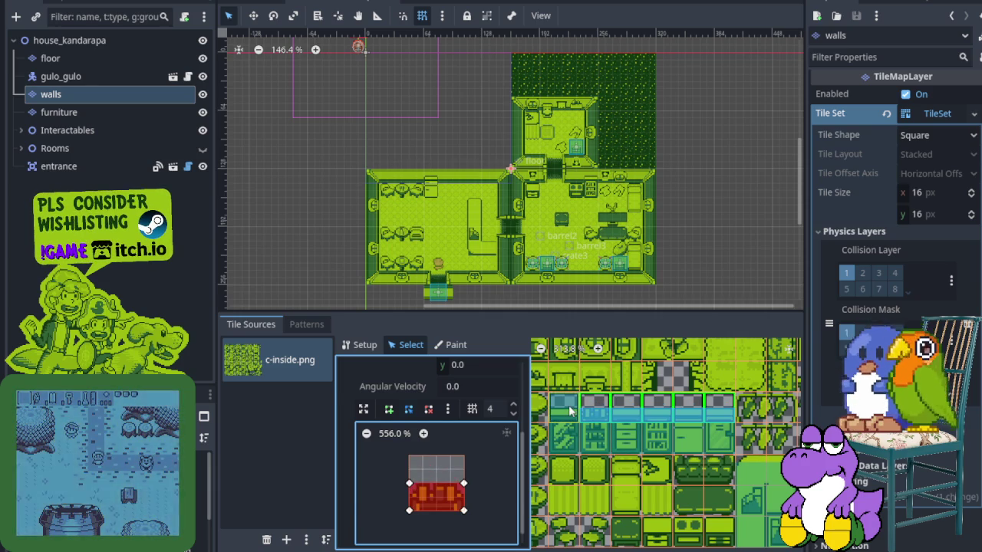
- Reduce a single tile's collision to a thin strip along its bottom
{"action": "left_click", "coordinate": [569, 411]}
{"action": "scroll", "coordinate": [489, 472], "scroll_direction": "down", "scroll_amount": 1}
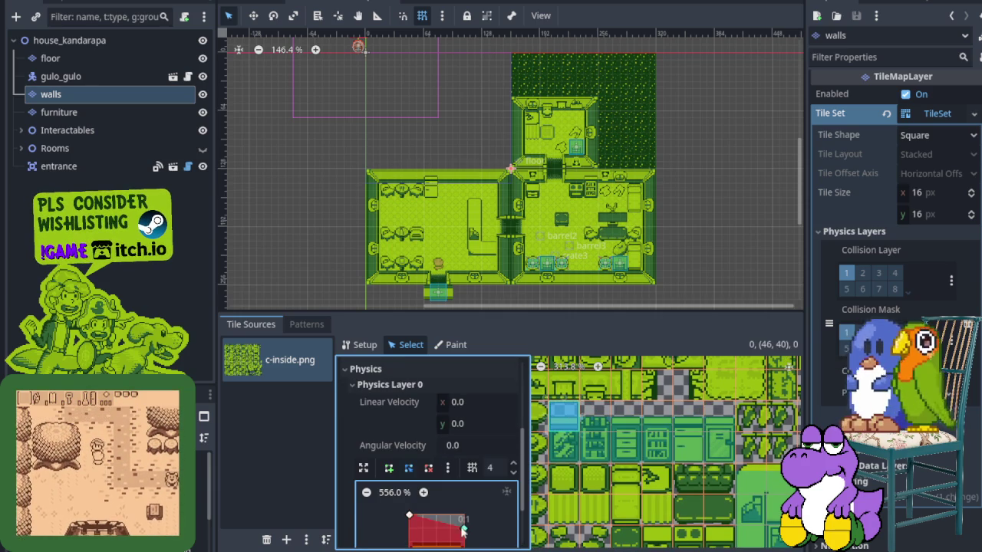
{"action": "left_click_drag", "start_coordinate": [462, 526], "coordinate": [462, 543]}
{"action": "left_click_drag", "start_coordinate": [410, 516], "coordinate": [410, 543]}
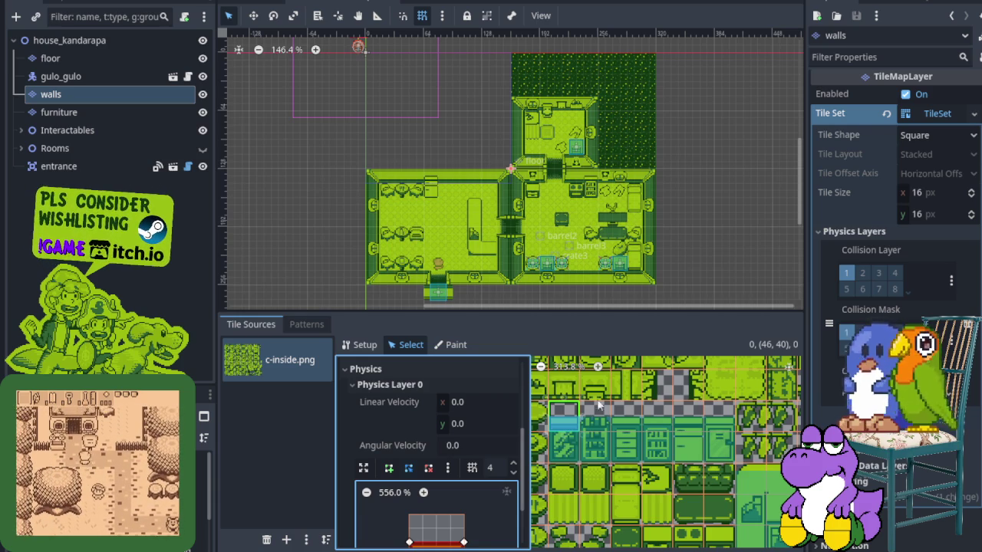
- Select a block, then two adjacent furniture tiles, and lower their collision top corner
{"action": "scroll", "coordinate": [586, 456], "scroll_direction": "down", "scroll_amount": 2}
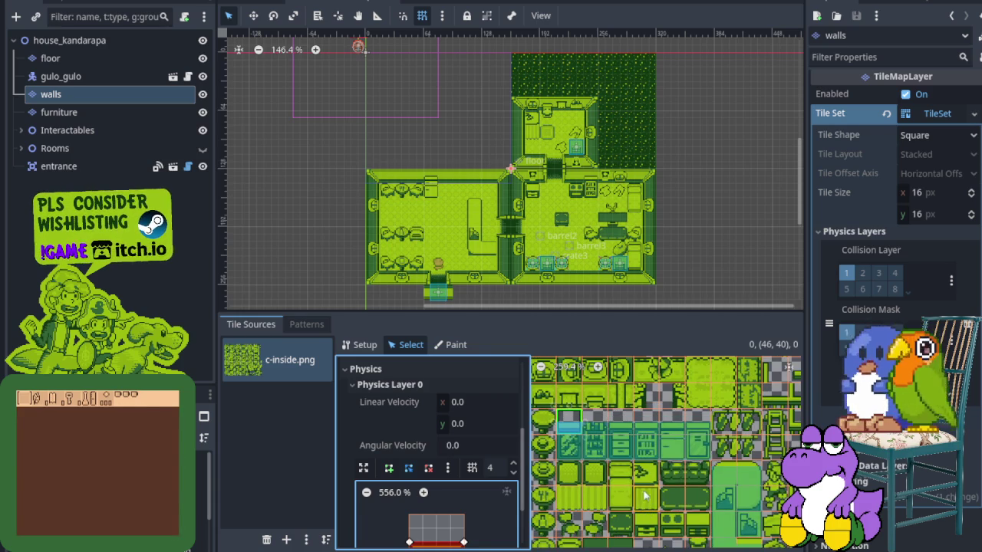
{"action": "scroll", "coordinate": [644, 500], "scroll_direction": "up", "scroll_amount": 3}
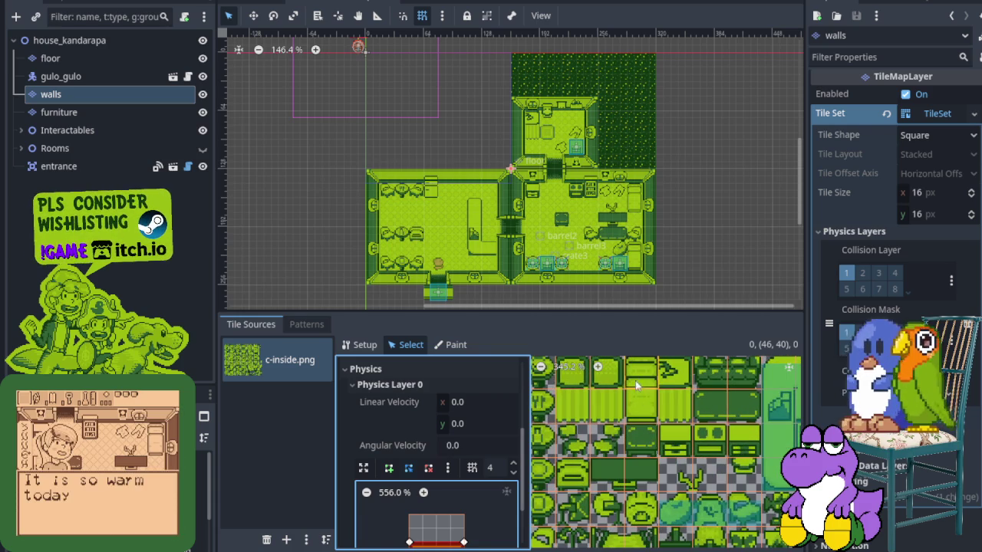
{"action": "left_click", "coordinate": [641, 405]}
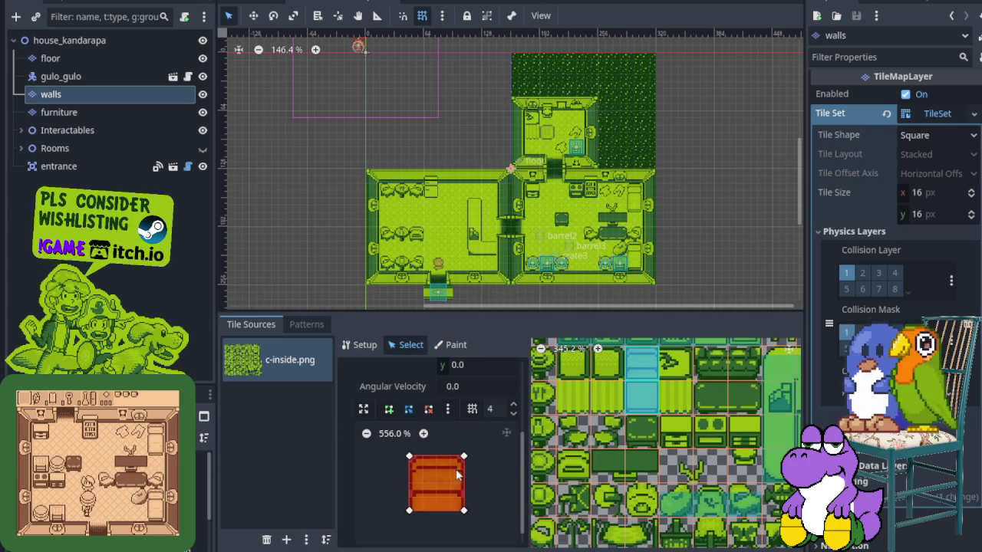
{"action": "scroll", "coordinate": [697, 384], "scroll_direction": "up", "scroll_amount": 3}
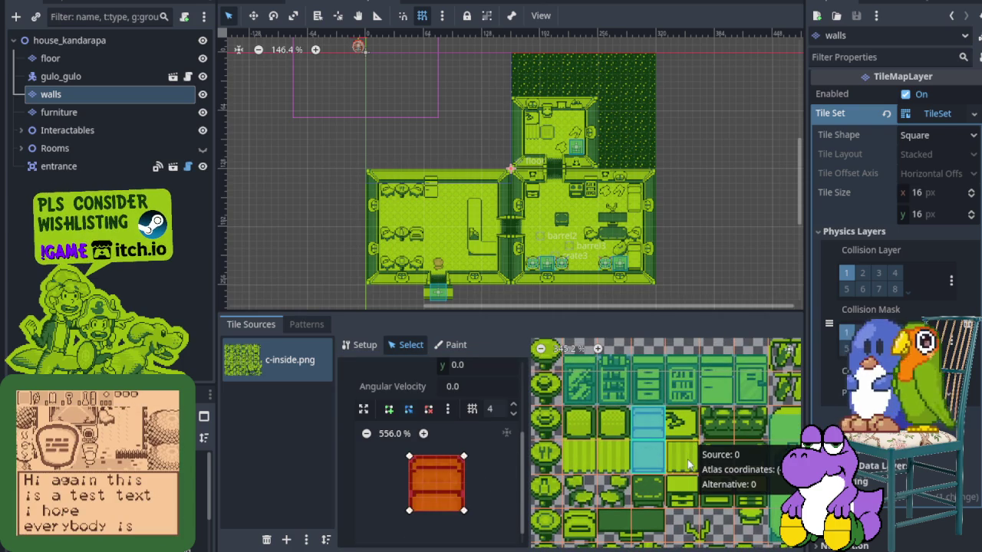
{"action": "mouse_move", "coordinate": [581, 457]}
{"action": "left_mouse_down"}
{"action": "mouse_move", "coordinate": [662, 427]}
{"action": "mouse_move", "coordinate": [744, 432]}
{"action": "left_mouse_up"}
{"action": "scroll", "coordinate": [469, 485], "scroll_direction": "down", "scroll_amount": 3}
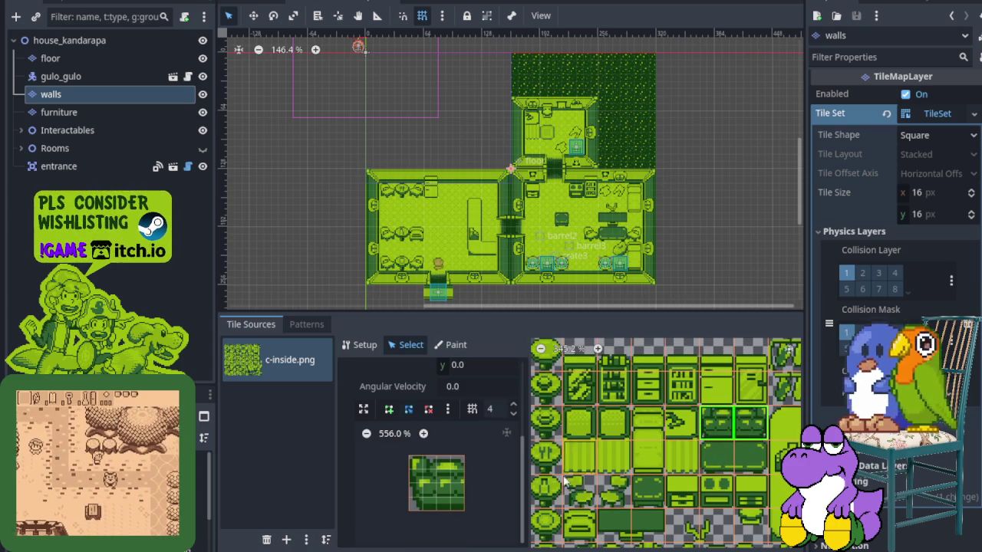
{"action": "left_click", "coordinate": [414, 461]}
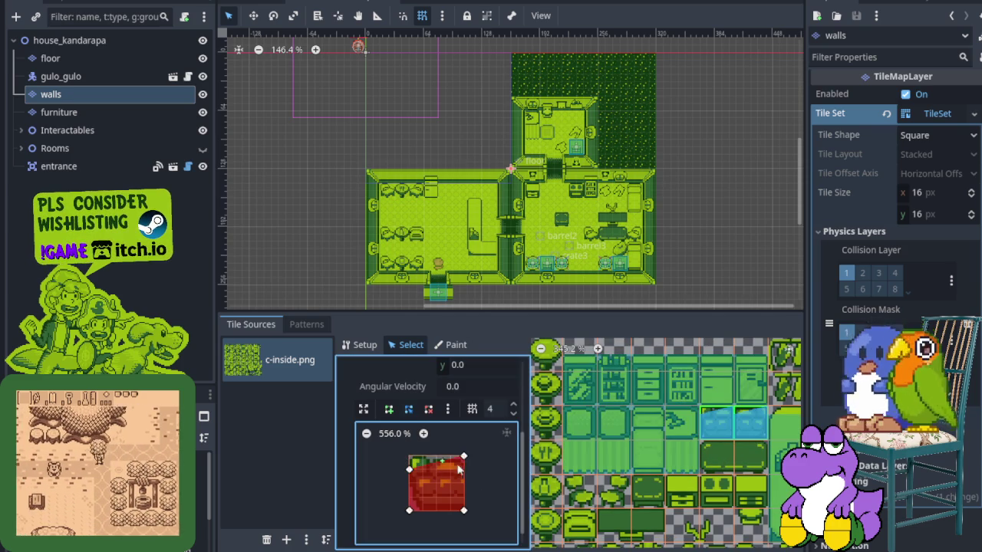
{"action": "left_click", "coordinate": [713, 459]}
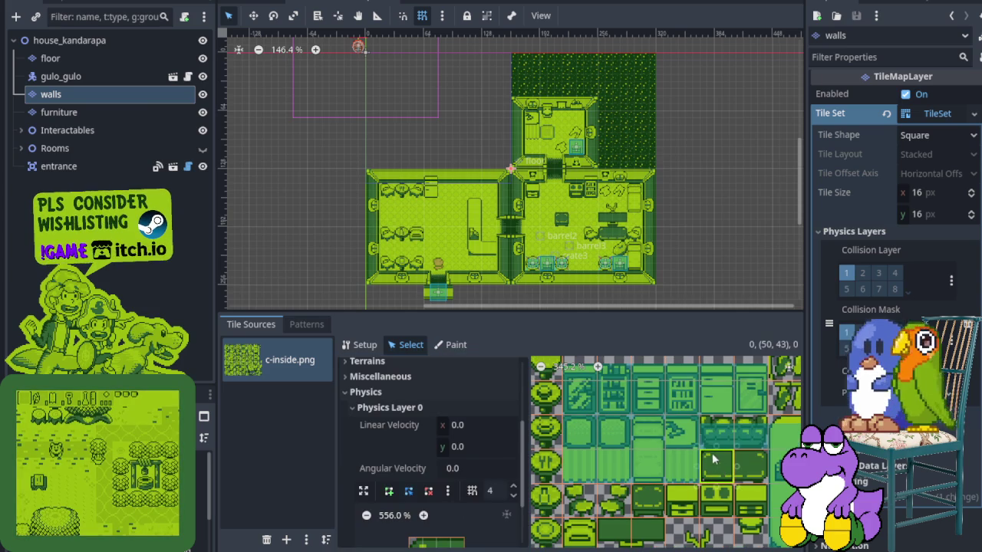
{"action": "left_click_drag", "start_coordinate": [737, 464], "coordinate": [749, 464]}
{"action": "scroll", "coordinate": [429, 461], "scroll_direction": "down", "scroll_amount": 3}
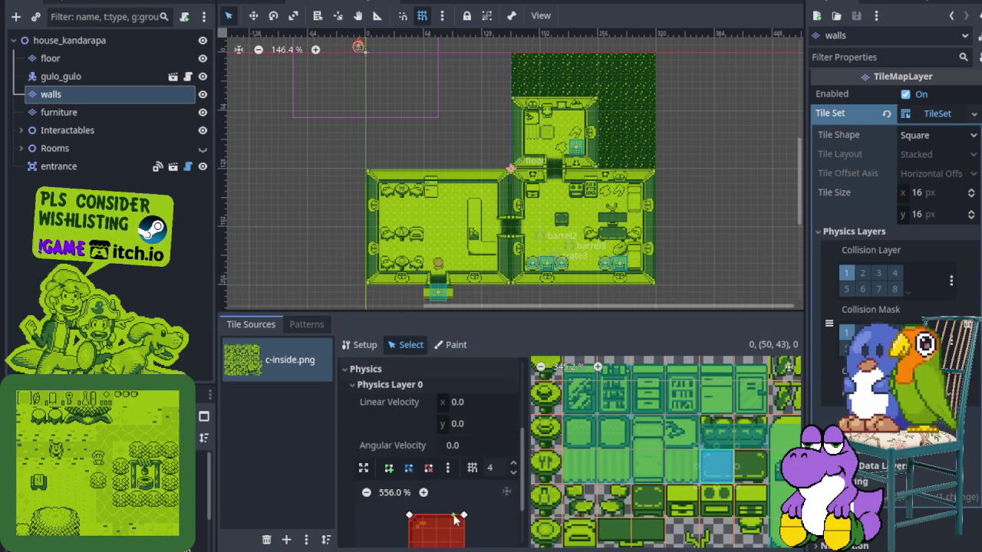
{"action": "left_click_drag", "start_coordinate": [464, 460], "coordinate": [467, 474]}
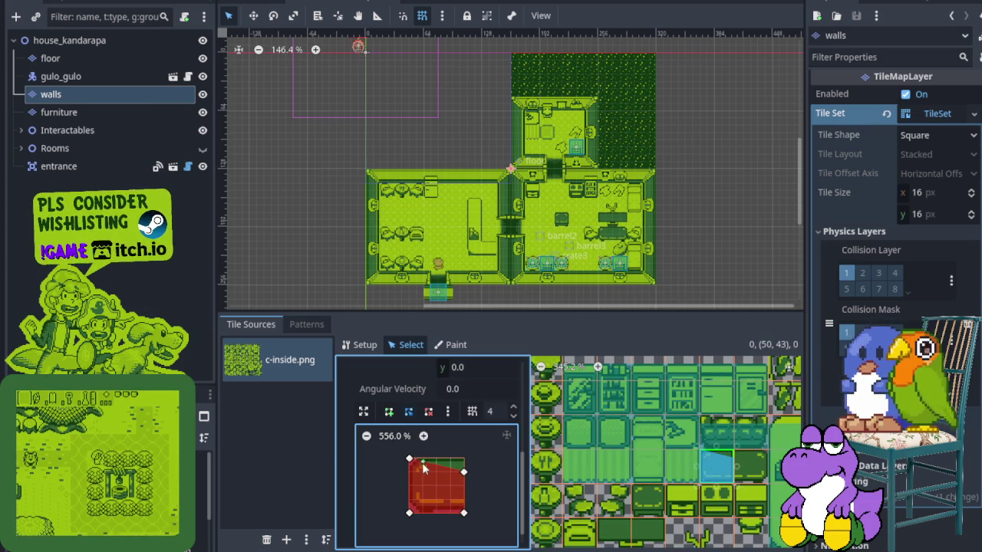
- Add a full-tile collision to an uncollided tile with F and lower both top corners
{"action": "left_click", "coordinate": [744, 464]}
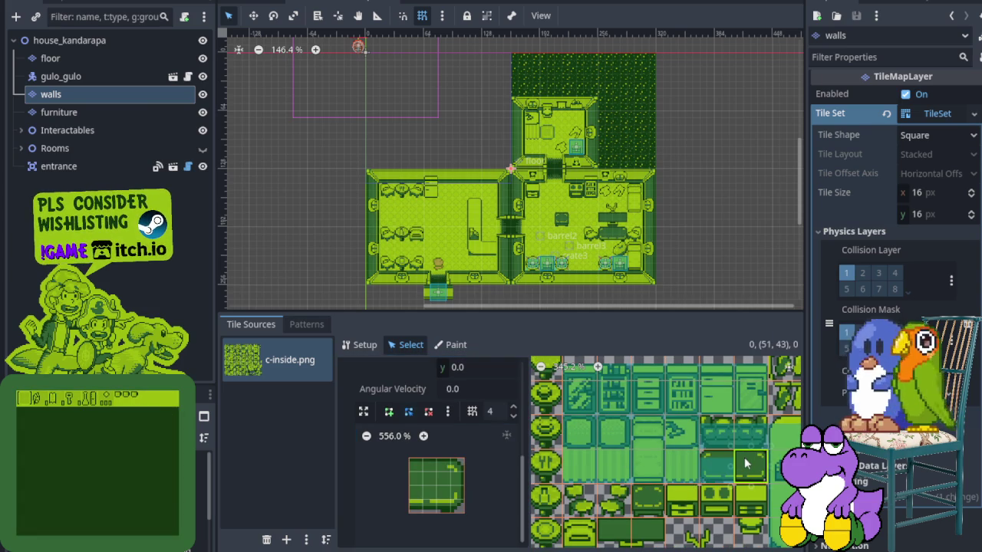
{"action": "key", "text": "f"}
{"action": "left_click_drag", "start_coordinate": [463, 458], "coordinate": [463, 472]}
{"action": "left_click_drag", "start_coordinate": [409, 459], "coordinate": [409, 471]}
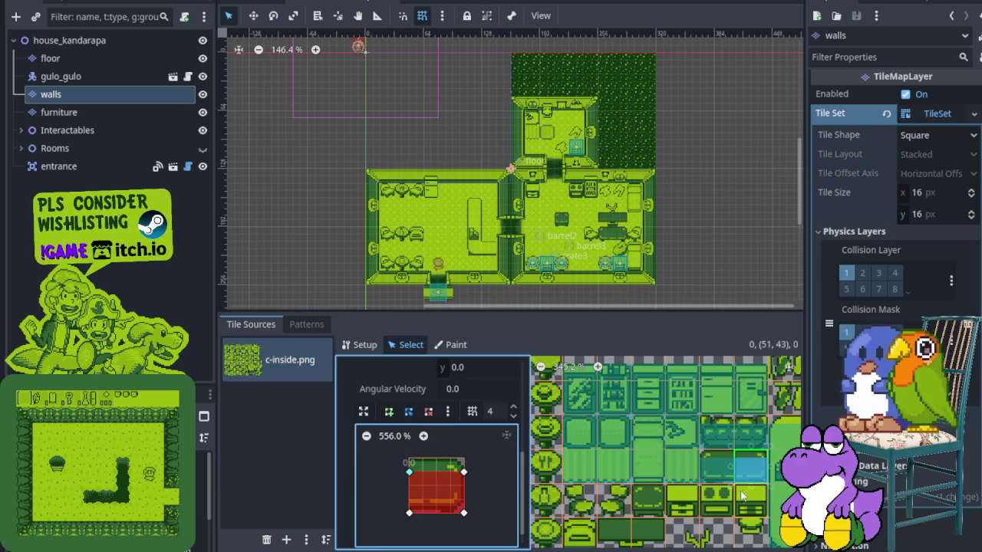
{"action": "scroll", "coordinate": [741, 476], "scroll_direction": "down", "scroll_amount": 3}
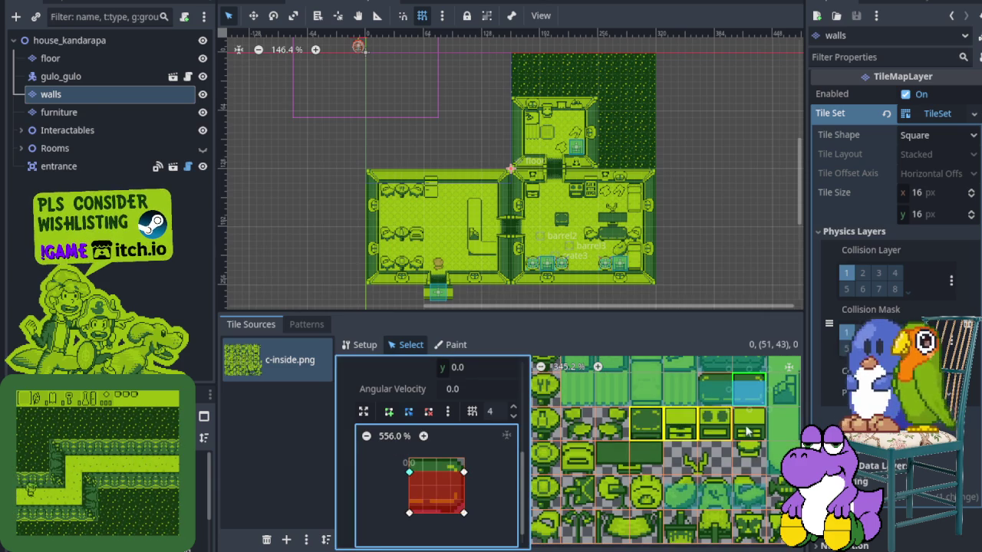
- Lower the collision top of the next furniture tile
{"action": "left_click", "coordinate": [645, 420]}
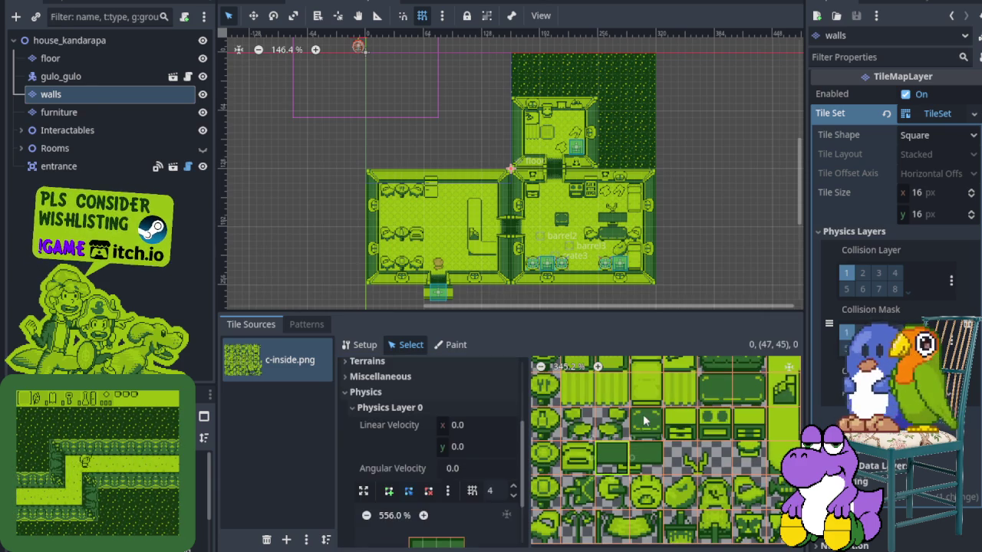
{"action": "left_click", "coordinate": [644, 420]}
{"action": "scroll", "coordinate": [452, 514], "scroll_direction": "down", "scroll_amount": 2}
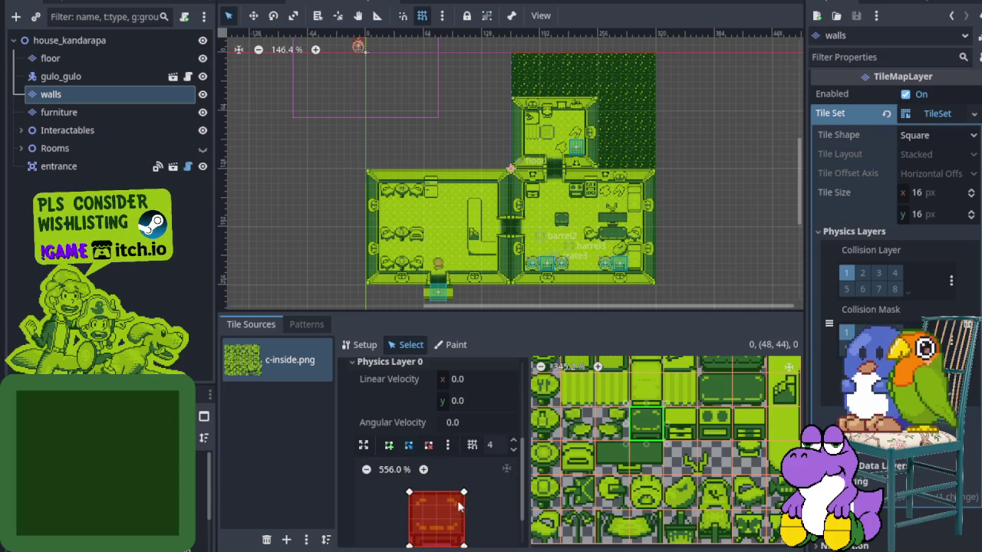
{"action": "left_click_drag", "start_coordinate": [465, 497], "coordinate": [467, 480]}
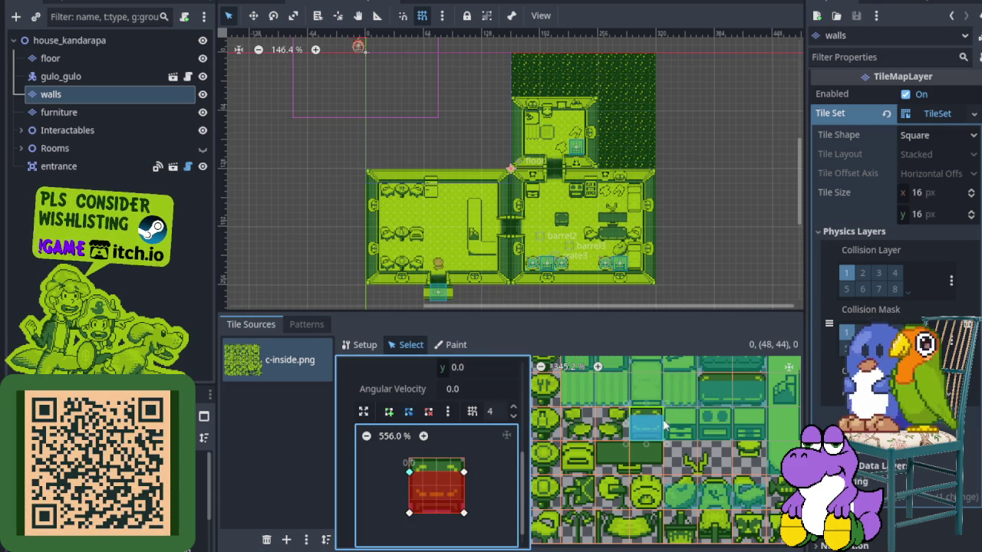
- Lower the collision tops of the orange chest, red face and neighbouring tiles
{"action": "left_click", "coordinate": [683, 434]}
{"action": "left_click", "coordinate": [761, 428]}
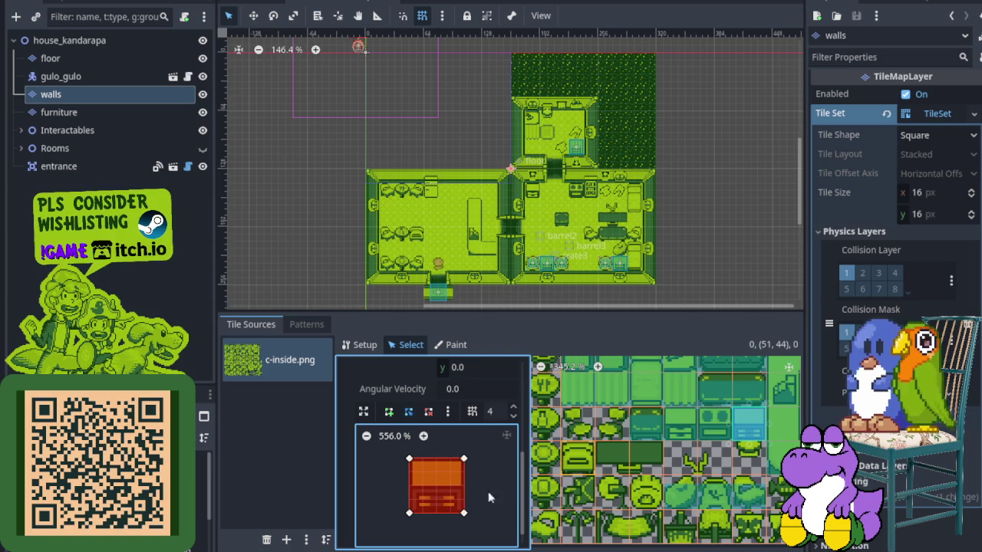
{"action": "left_click_drag", "start_coordinate": [463, 459], "coordinate": [464, 470]}
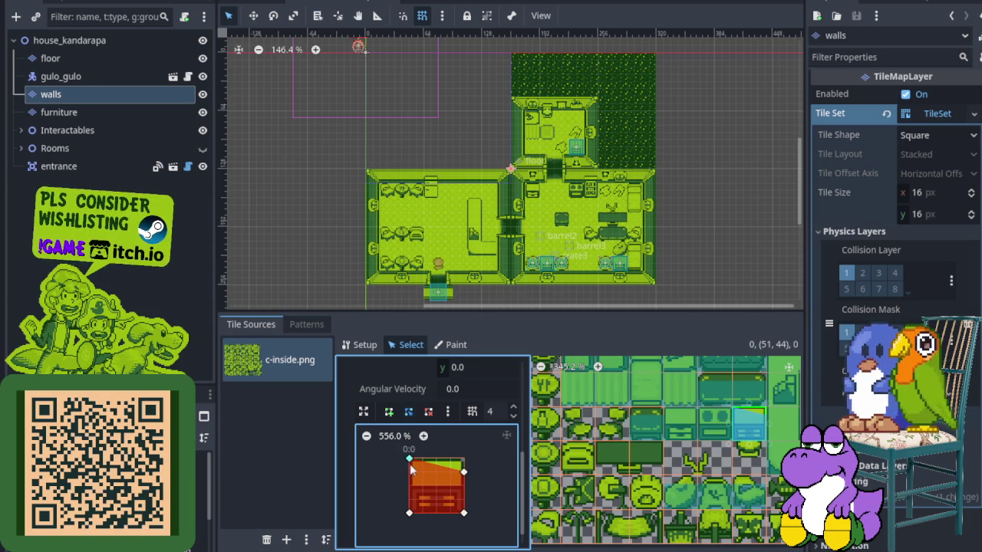
{"action": "left_click", "coordinate": [714, 424]}
{"action": "mouse_move", "coordinate": [464, 460]}
{"action": "left_mouse_down"}
{"action": "mouse_move", "coordinate": [463, 471]}
{"action": "mouse_move", "coordinate": [410, 471]}
{"action": "left_mouse_up"}
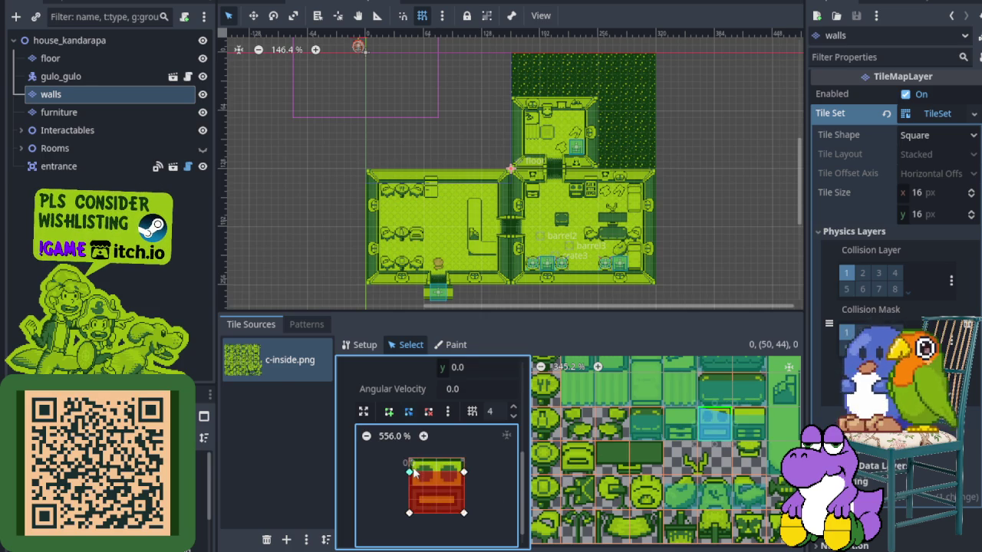
{"action": "left_click", "coordinate": [680, 423]}
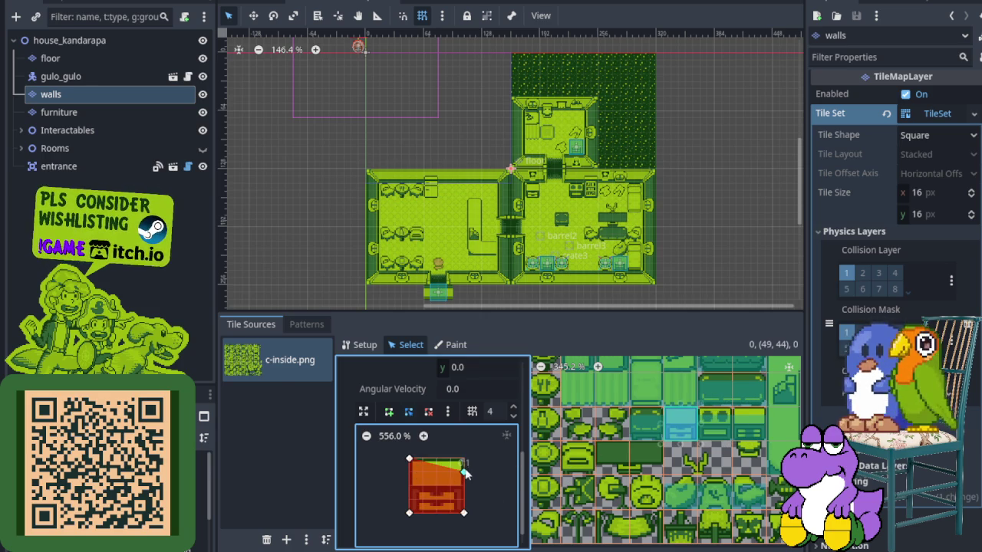
{"action": "left_click_drag", "start_coordinate": [410, 459], "coordinate": [410, 471]}
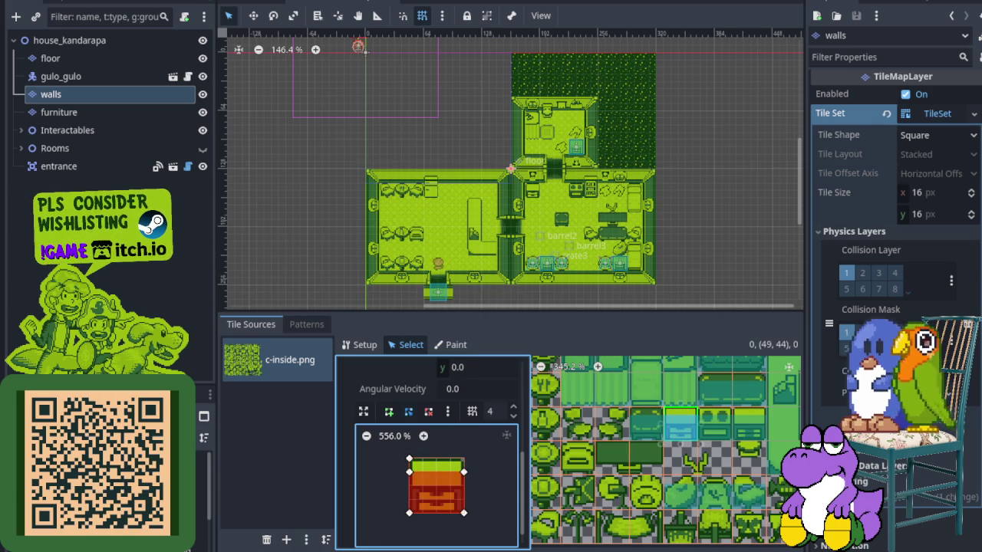
- Lower the collision top edges of several wall tiles, including the dark green block
{"action": "left_click", "coordinate": [579, 426]}
{"action": "left_click_drag", "start_coordinate": [463, 458], "coordinate": [461, 470]}
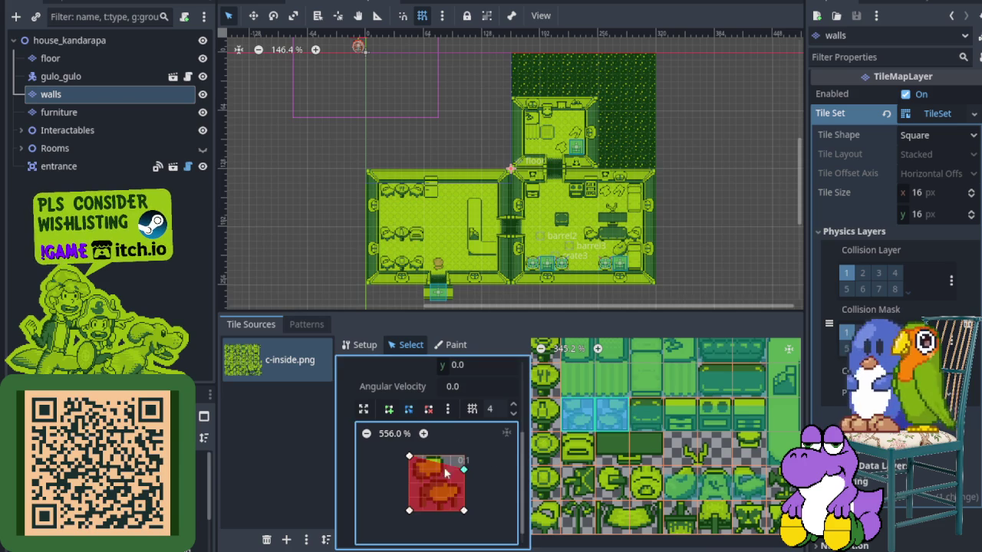
{"action": "left_click", "coordinate": [614, 448]}
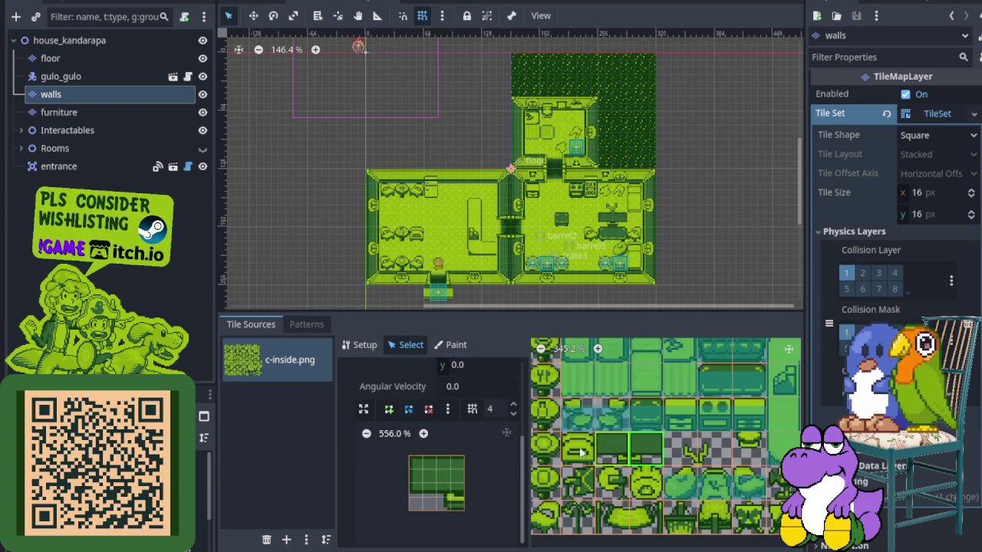
{"action": "scroll", "coordinate": [585, 449], "scroll_direction": "left", "scroll_amount": 3}
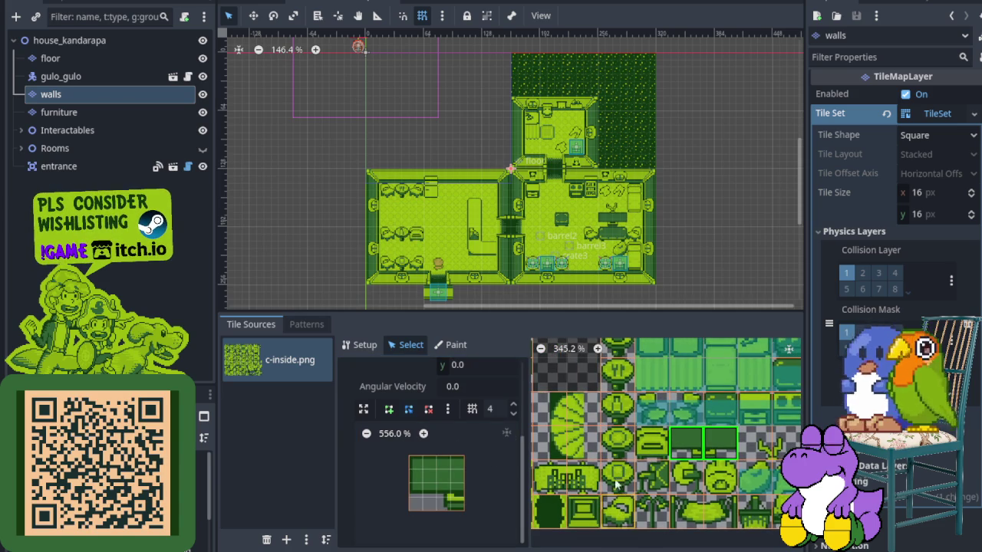
{"action": "left_click", "coordinate": [617, 382]}
{"action": "scroll", "coordinate": [618, 381], "scroll_direction": "up", "scroll_amount": 3}
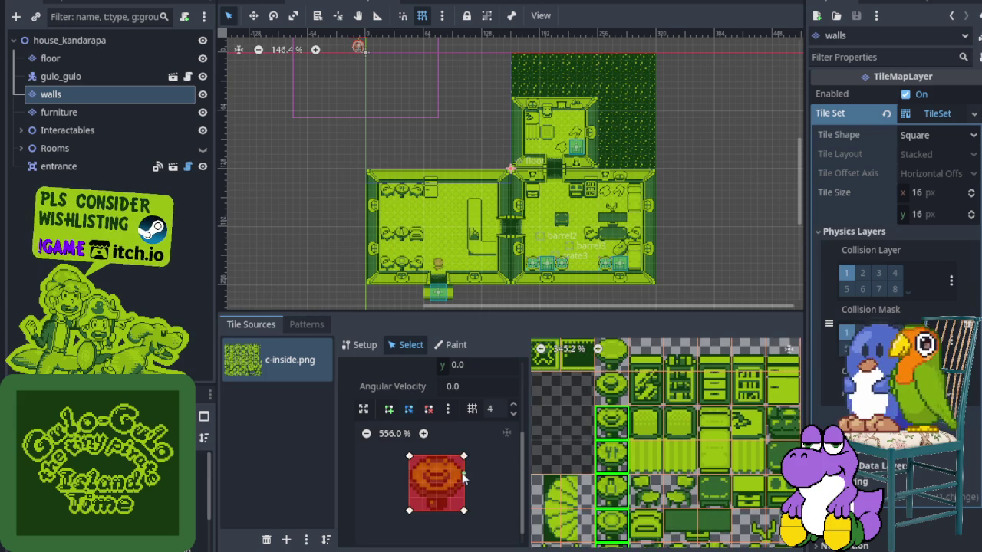
{"action": "left_click_drag", "start_coordinate": [463, 459], "coordinate": [463, 469]}
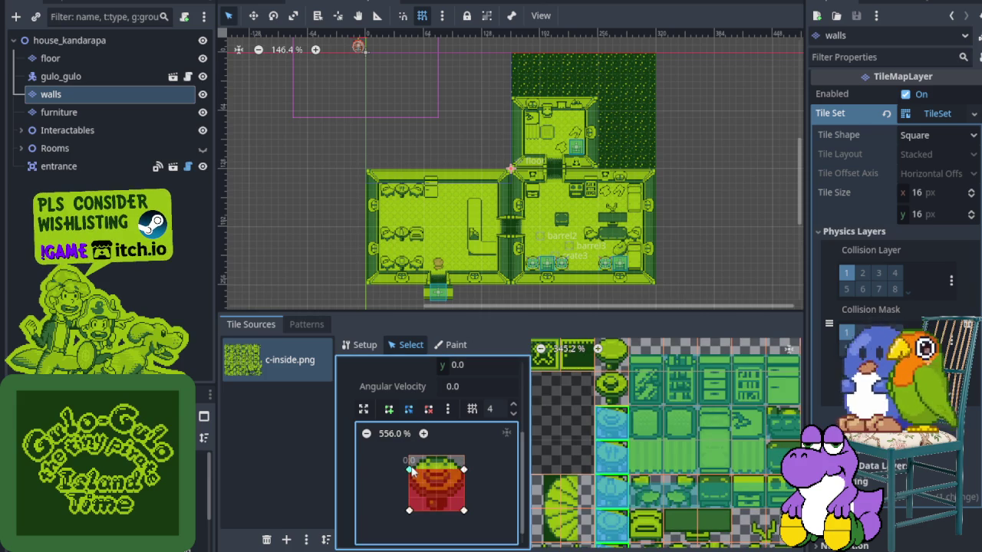
{"action": "left_click", "coordinate": [623, 381]}
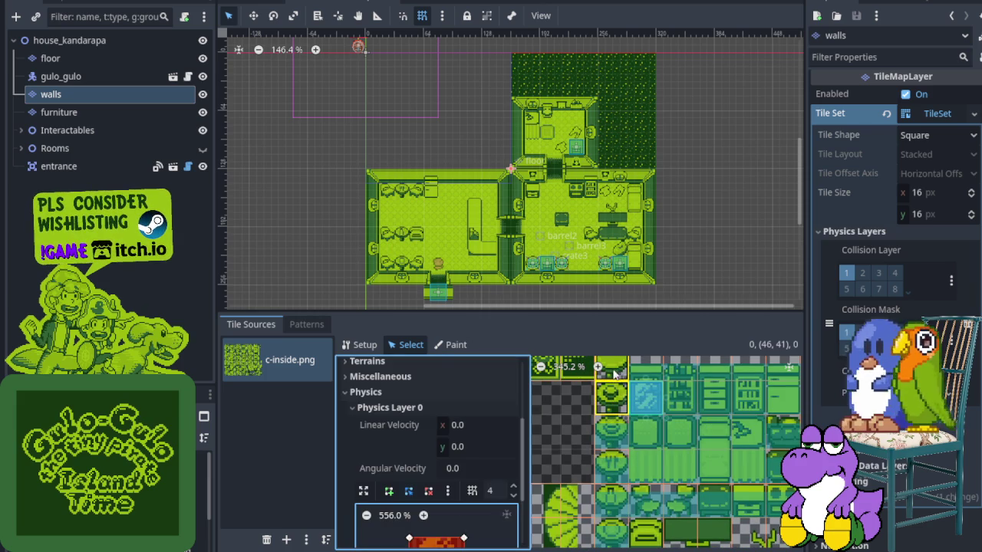
- Draw a new collision polygon across the top of a row of three tiles
{"action": "left_click", "coordinate": [616, 415]}
{"action": "left_click", "coordinate": [464, 465]}
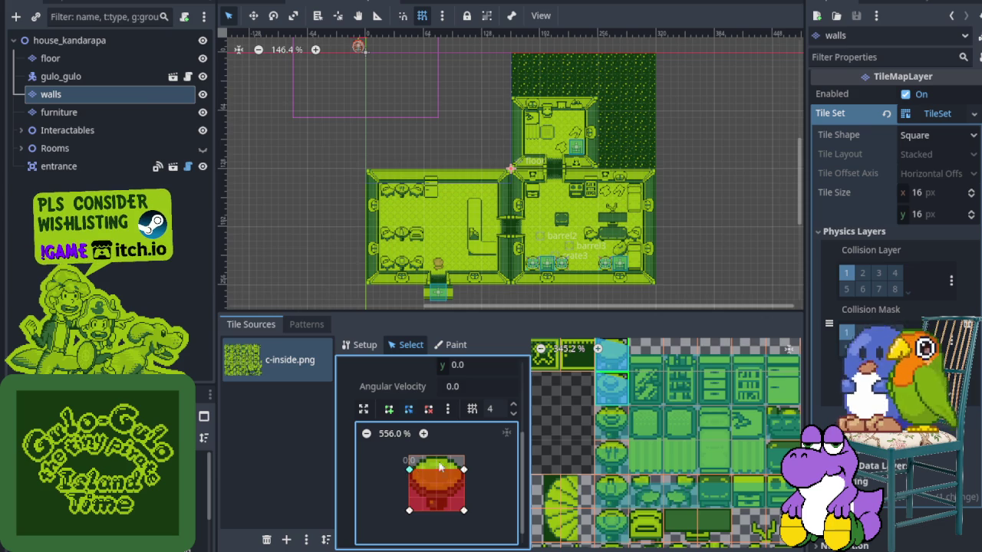
{"action": "scroll", "coordinate": [669, 422], "scroll_direction": "down", "scroll_amount": 5}
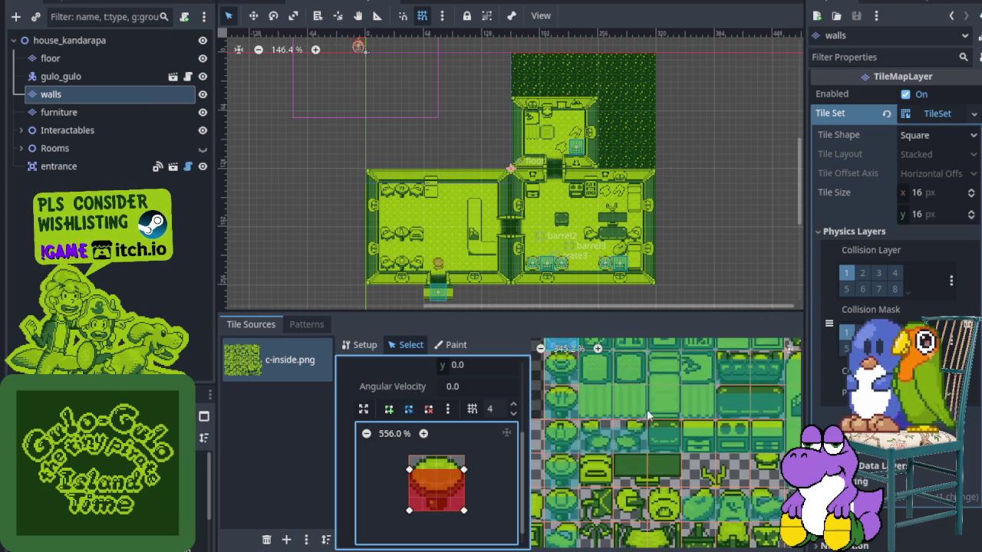
{"action": "scroll", "coordinate": [654, 370], "scroll_direction": "down", "scroll_amount": 3}
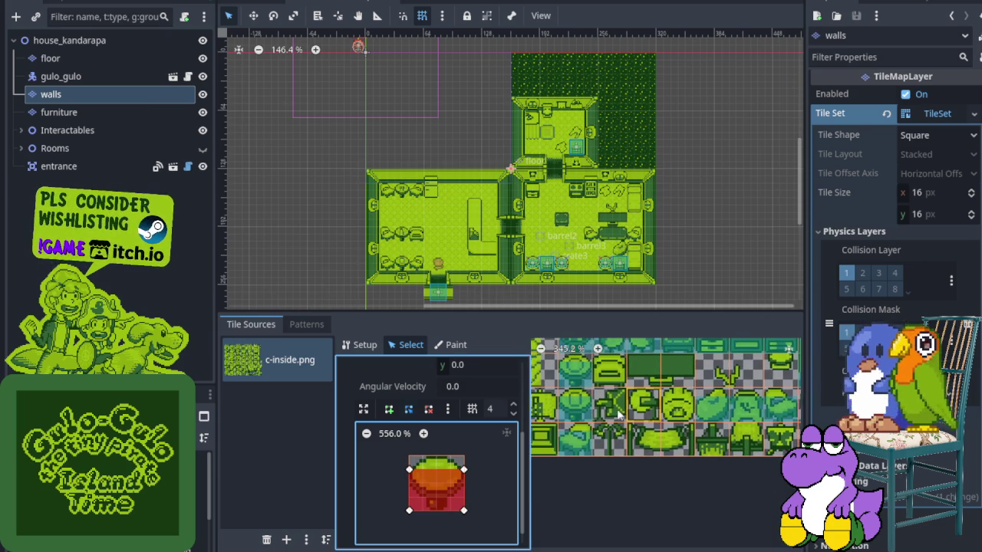
{"action": "scroll", "coordinate": [587, 404], "scroll_direction": "up", "scroll_amount": 2}
{"action": "left_click_drag", "start_coordinate": [634, 397], "coordinate": [664, 396]}
{"action": "left_click_drag", "start_coordinate": [461, 460], "coordinate": [464, 471]}
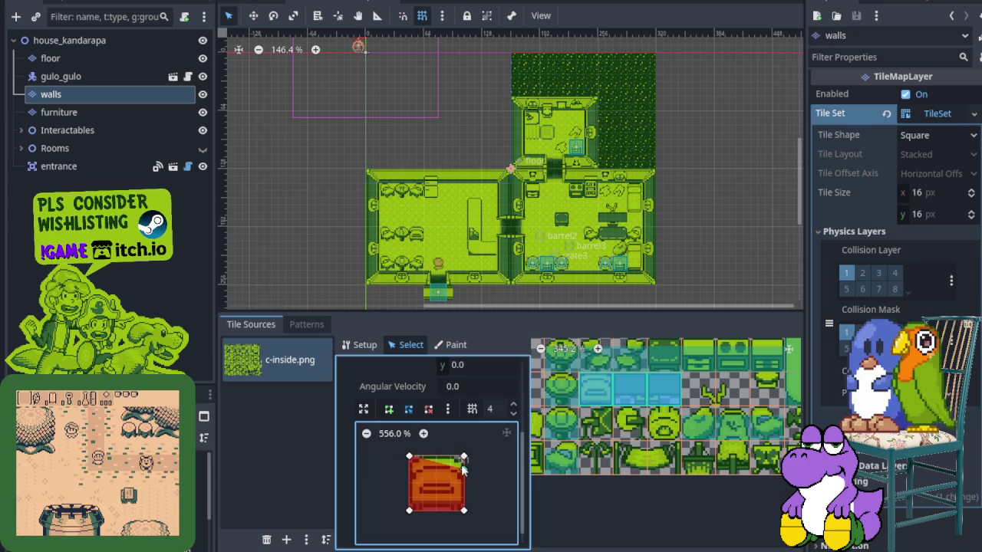
{"action": "left_click", "coordinate": [411, 468]}
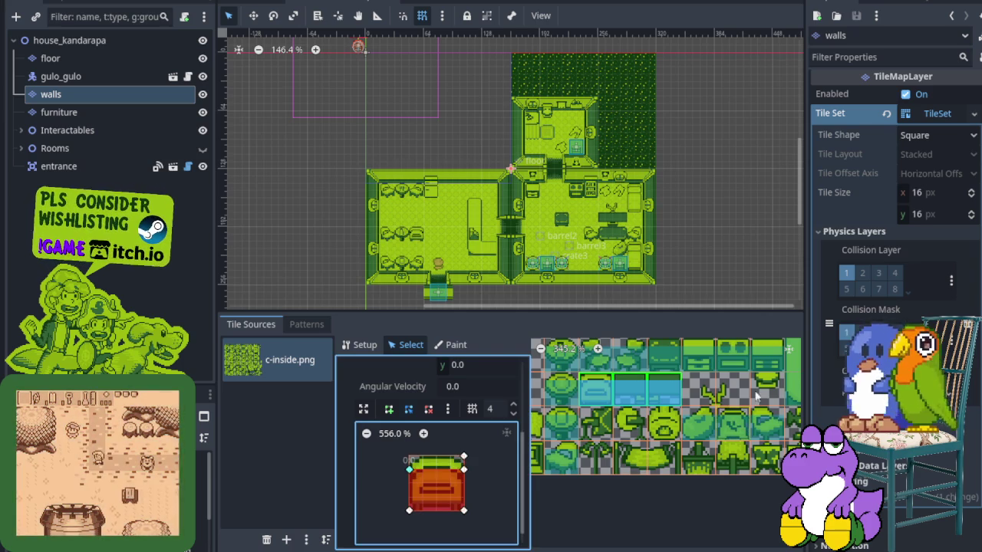
- Adjust another atlas tile's collision polygon vertex
{"action": "left_click", "coordinate": [763, 389]}
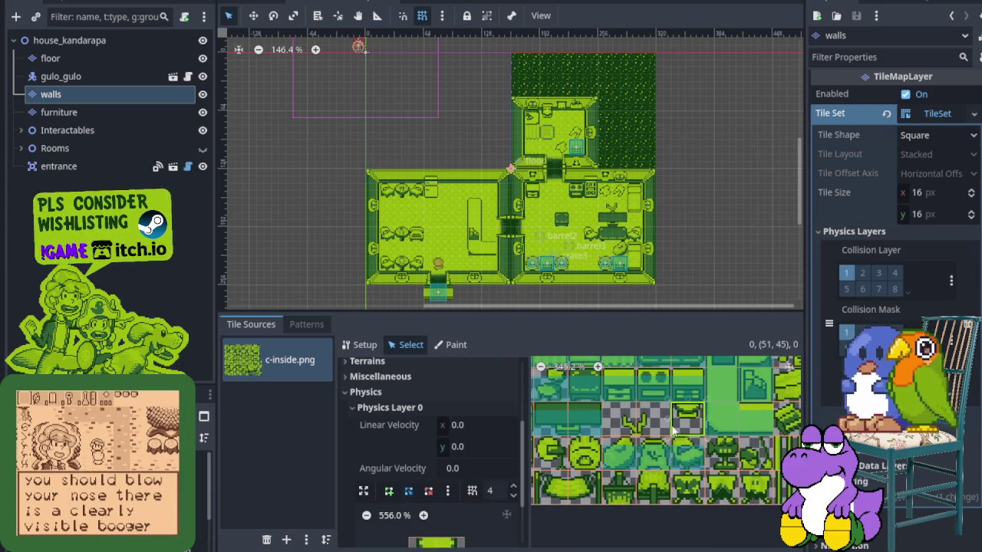
{"action": "scroll", "coordinate": [460, 530], "scroll_direction": "down", "scroll_amount": 2}
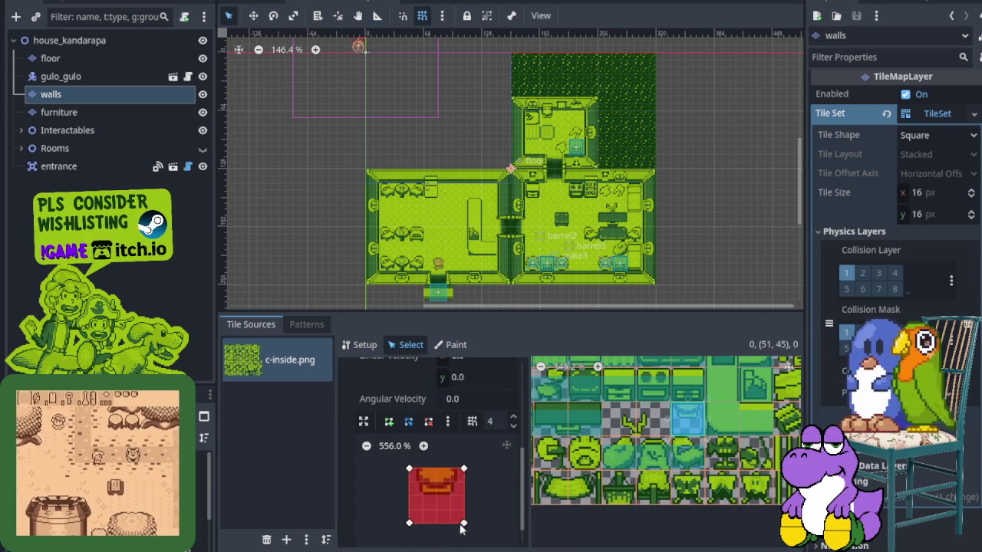
{"action": "left_click_drag", "start_coordinate": [462, 525], "coordinate": [461, 497]}
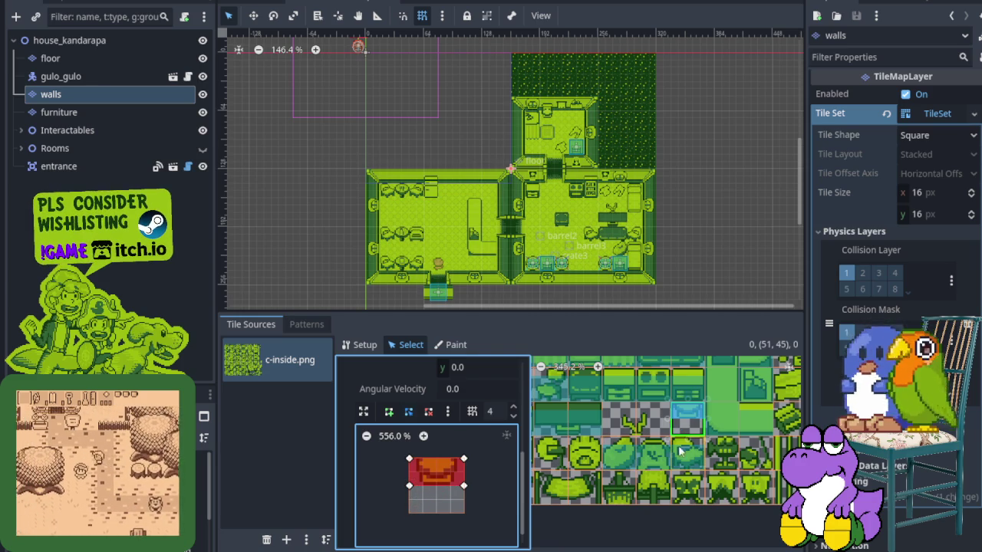
{"action": "mouse_move", "coordinate": [679, 453]}
{"action": "left_mouse_down"}
{"action": "mouse_move", "coordinate": [613, 410]}
{"action": "mouse_move", "coordinate": [737, 487]}
{"action": "left_mouse_up"}
{"action": "scroll", "coordinate": [736, 487], "scroll_direction": "up", "scroll_amount": 5}
{"action": "scroll", "coordinate": [642, 456], "scroll_direction": "up", "scroll_amount": 3}
{"action": "mouse_move", "coordinate": [675, 453]}
{"action": "left_mouse_down"}
{"action": "mouse_move", "coordinate": [706, 452]}
{"action": "mouse_move", "coordinate": [738, 434]}
{"action": "left_mouse_up"}
{"action": "scroll", "coordinate": [739, 433], "scroll_direction": "up", "scroll_amount": 3}
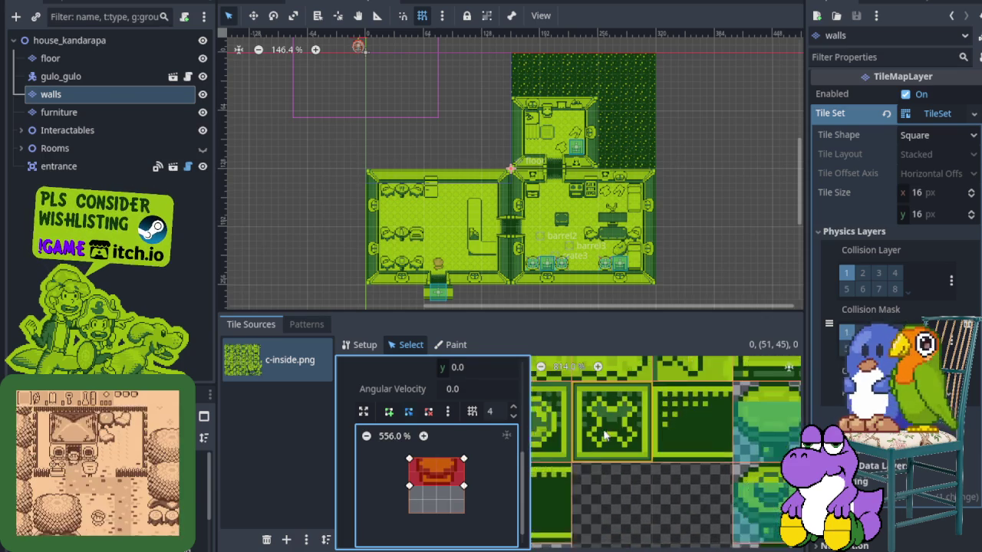
{"action": "scroll", "coordinate": [606, 421], "scroll_direction": "up", "scroll_amount": 2}
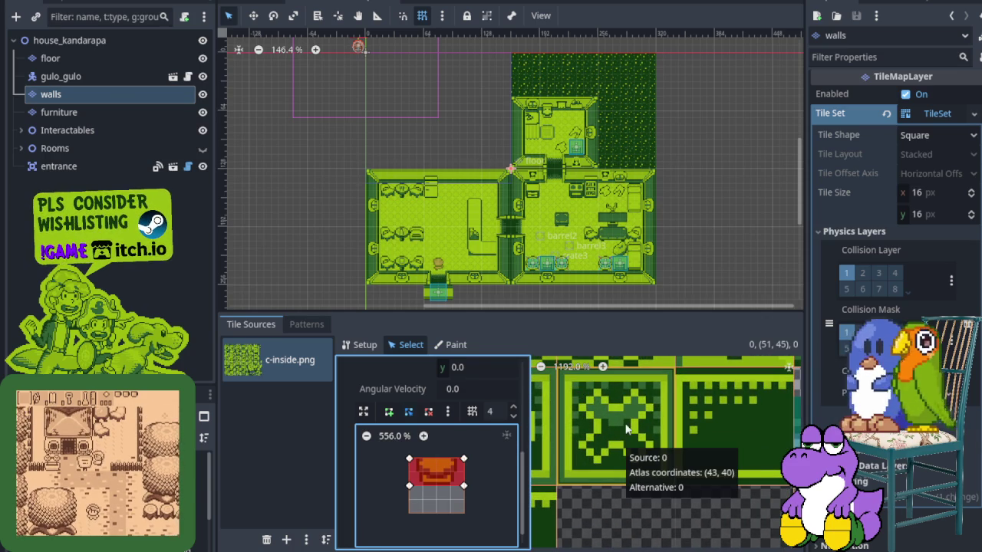
{"action": "scroll", "coordinate": [642, 422], "scroll_direction": "down", "scroll_amount": 5}
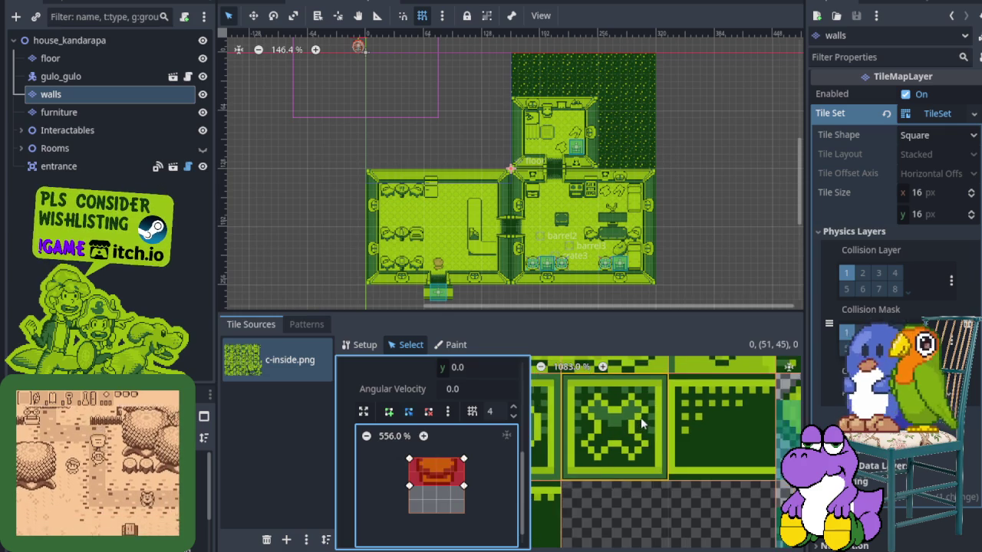
{"action": "scroll", "coordinate": [604, 468], "scroll_direction": "down", "scroll_amount": 2}
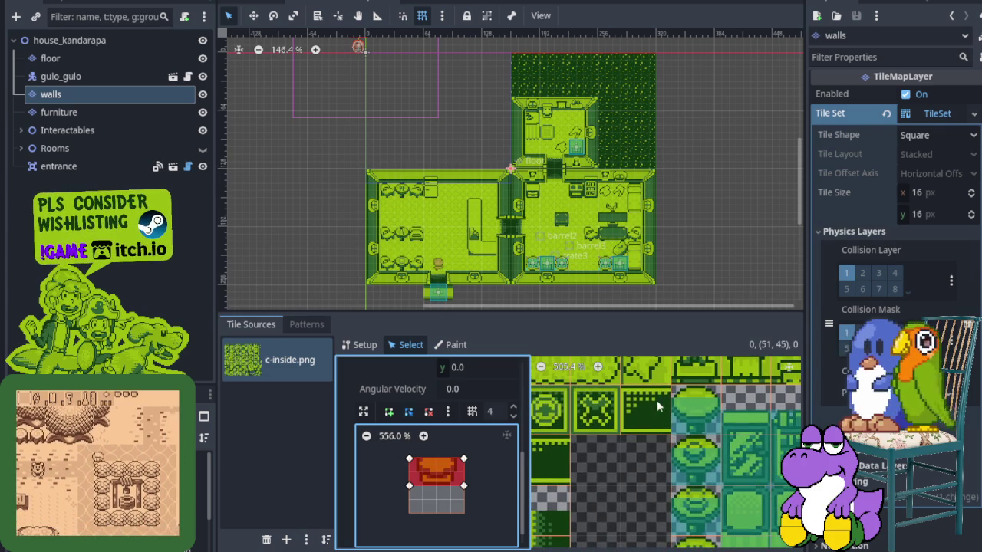
{"action": "left_click_drag", "start_coordinate": [604, 449], "coordinate": [678, 420]}
{"action": "scroll", "coordinate": [642, 422], "scroll_direction": "down", "scroll_amount": 5}
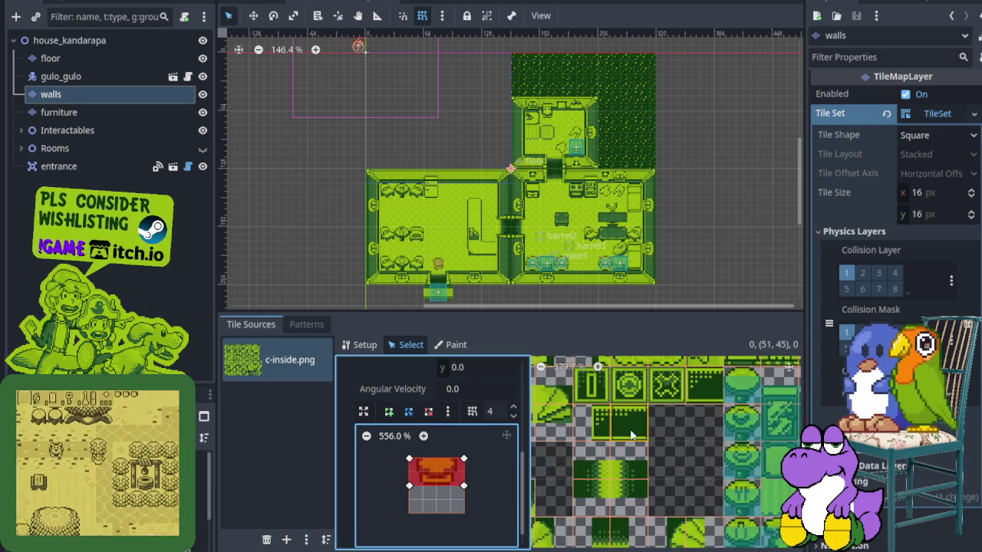
{"action": "scroll", "coordinate": [711, 404], "scroll_direction": "down", "scroll_amount": 5}
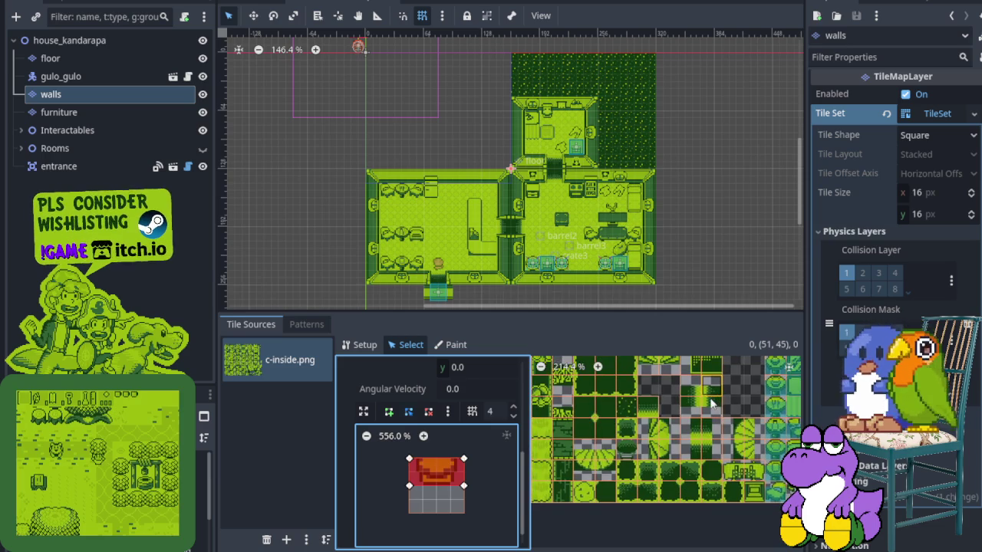
{"action": "scroll", "coordinate": [657, 469], "scroll_direction": "down", "scroll_amount": 5}
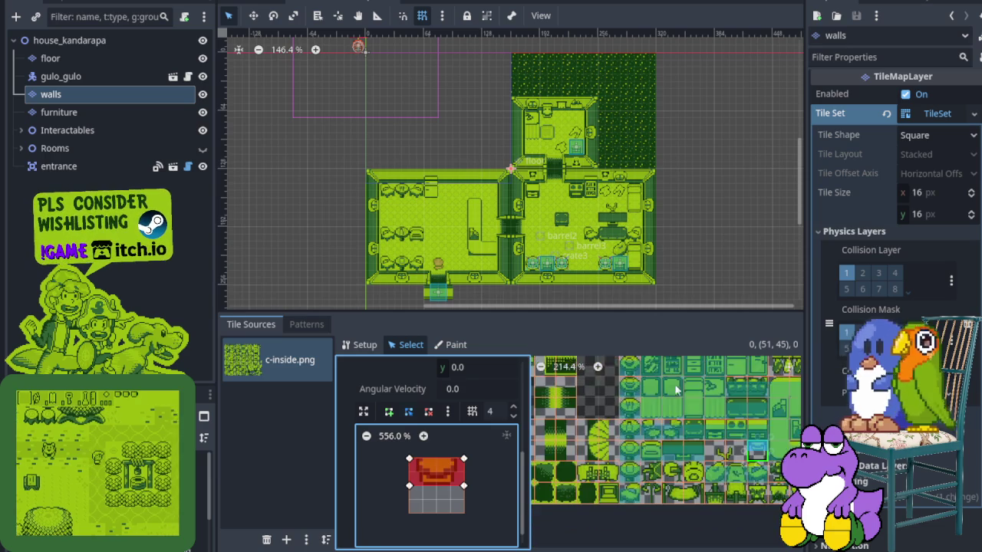
{"action": "left_click", "coordinate": [611, 486]}
{"action": "scroll", "coordinate": [644, 484], "scroll_direction": "down", "scroll_amount": 5}
{"action": "scroll", "coordinate": [659, 482], "scroll_direction": "down", "scroll_amount": 3}
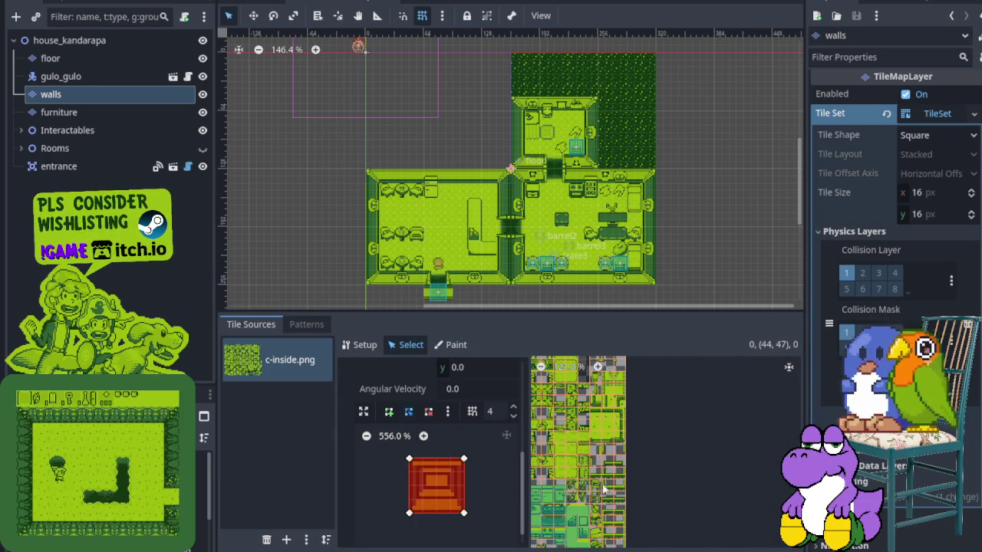
{"action": "scroll", "coordinate": [620, 453], "scroll_direction": "up", "scroll_amount": 5}
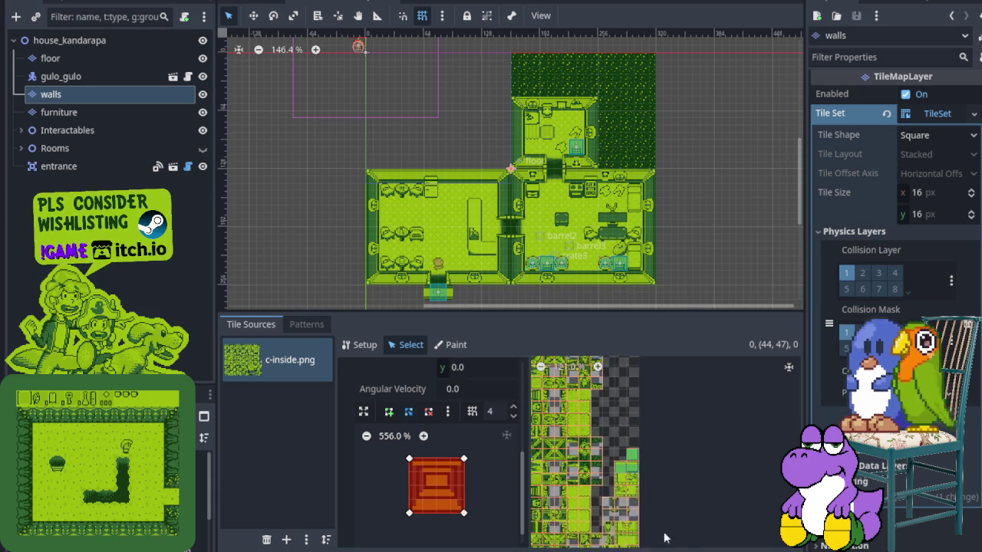
{"action": "scroll", "coordinate": [623, 481], "scroll_direction": "left", "scroll_amount": 5}
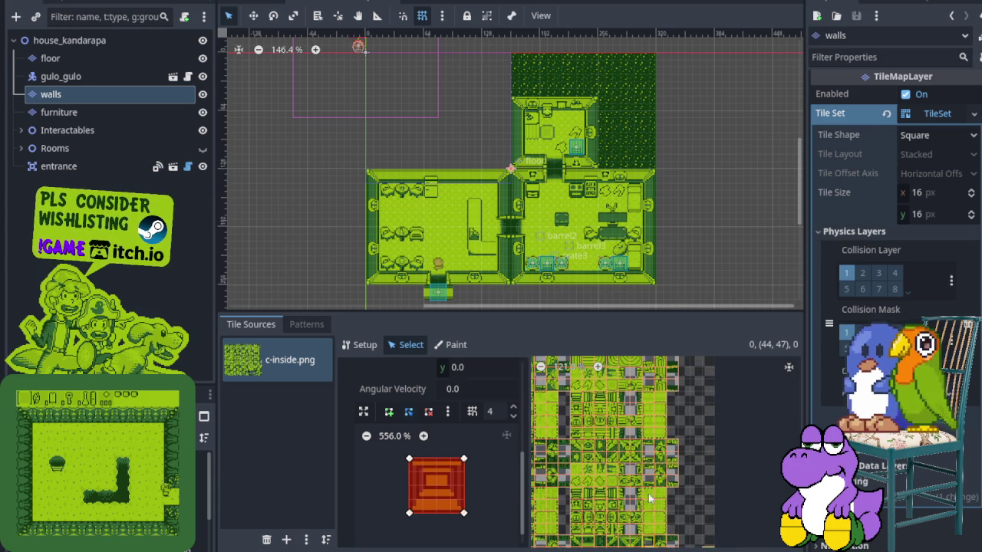
{"action": "scroll", "coordinate": [654, 517], "scroll_direction": "up", "scroll_amount": 8}
{"action": "scroll", "coordinate": [689, 446], "scroll_direction": "up", "scroll_amount": 1, "text": "ctrl"}
{"action": "scroll", "coordinate": [689, 445], "scroll_direction": "up", "scroll_amount": 10, "text": "ctrl"}
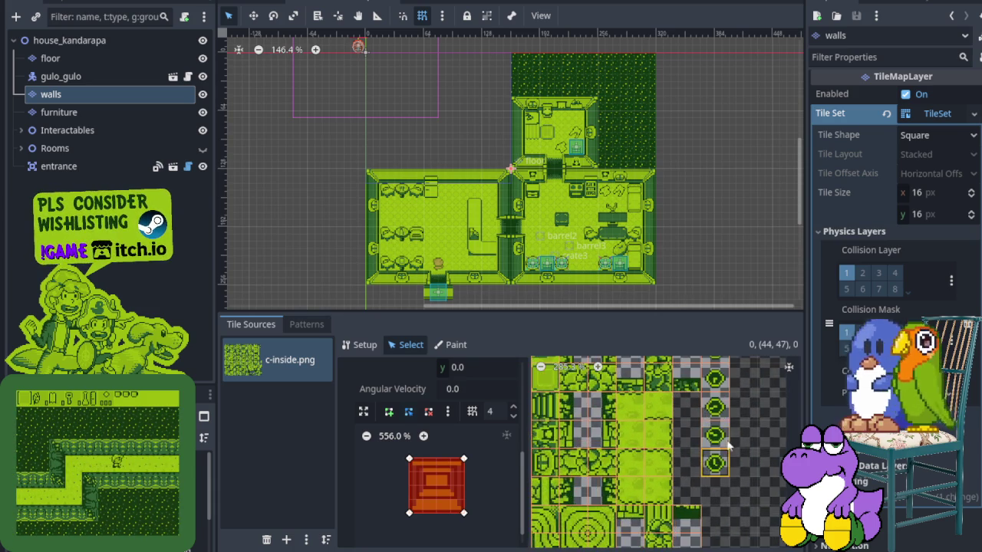
{"action": "scroll", "coordinate": [596, 442], "scroll_direction": "right", "scroll_amount": 5}
{"action": "scroll", "coordinate": [592, 477], "scroll_direction": "up", "scroll_amount": 4, "text": "ctrl"}
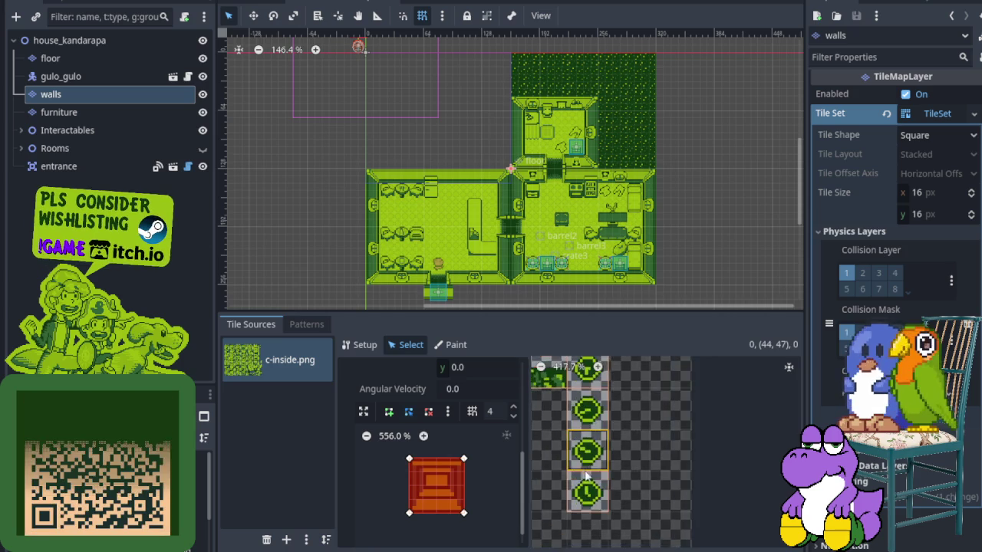
{"action": "scroll", "coordinate": [591, 477], "scroll_direction": "up", "scroll_amount": 4, "text": "ctrl"}
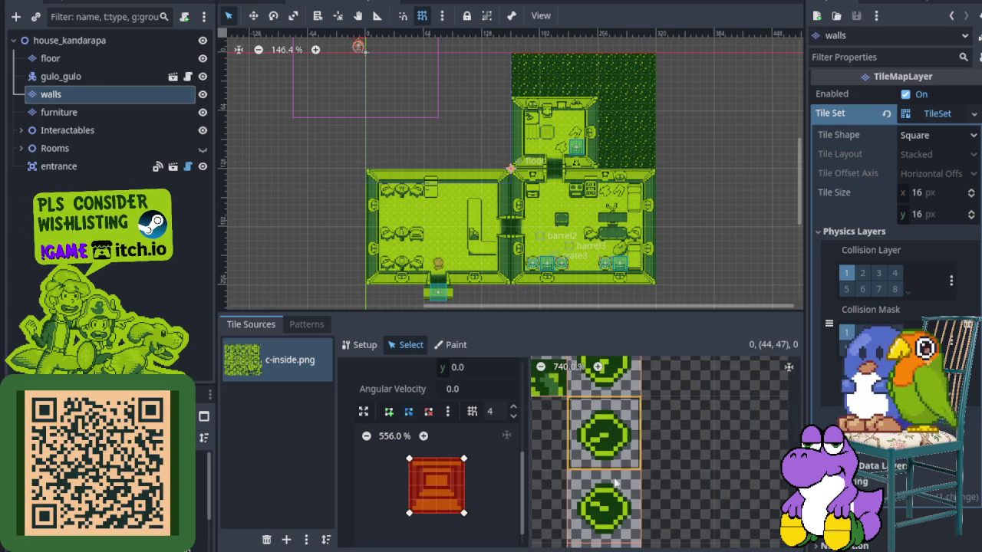
{"action": "scroll", "coordinate": [597, 478], "scroll_direction": "up", "scroll_amount": 2}
{"action": "scroll", "coordinate": [582, 460], "scroll_direction": "right", "scroll_amount": 3}
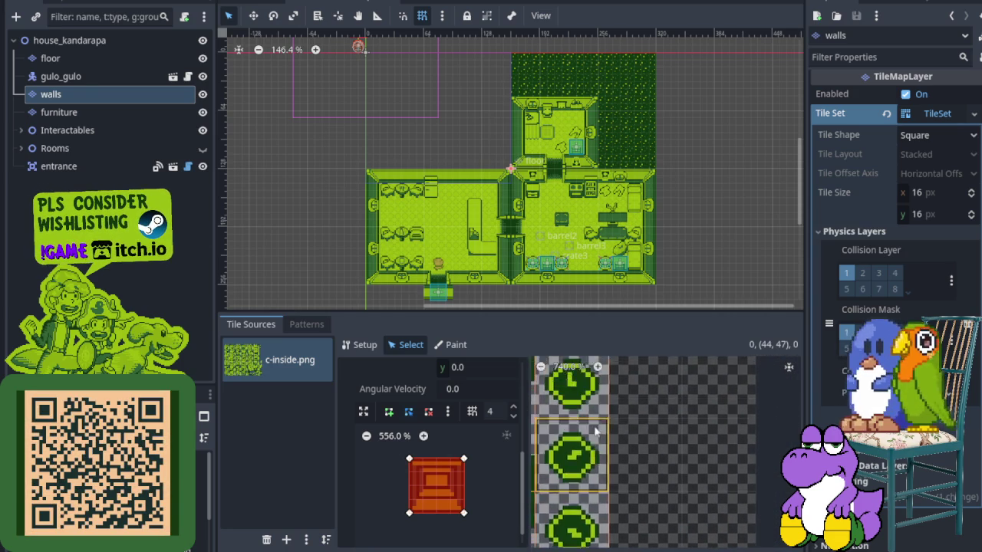
{"action": "scroll", "coordinate": [580, 457], "scroll_direction": "down", "scroll_amount": 2}
{"action": "scroll", "coordinate": [580, 458], "scroll_direction": "left", "scroll_amount": 2}
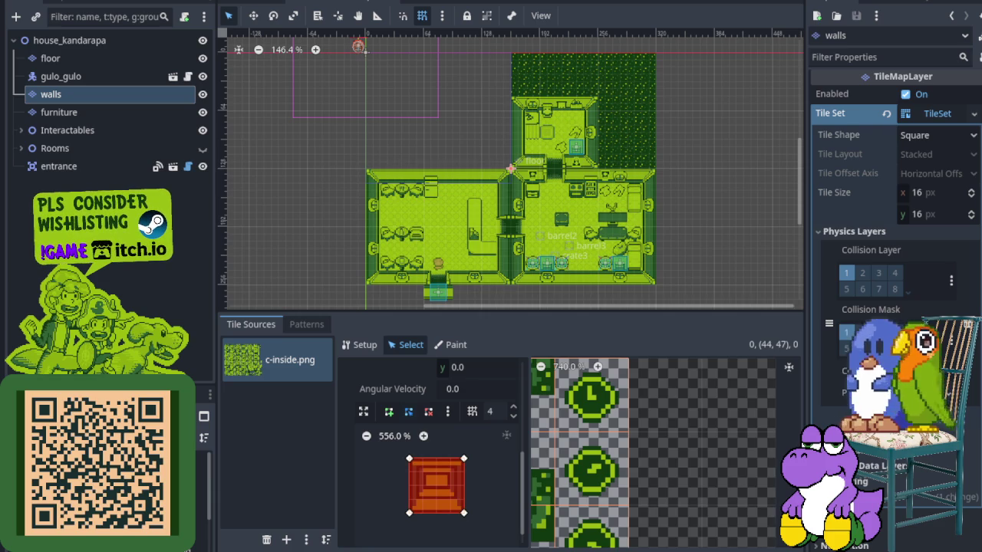
{"action": "scroll", "coordinate": [567, 460], "scroll_direction": "down", "scroll_amount": 3}
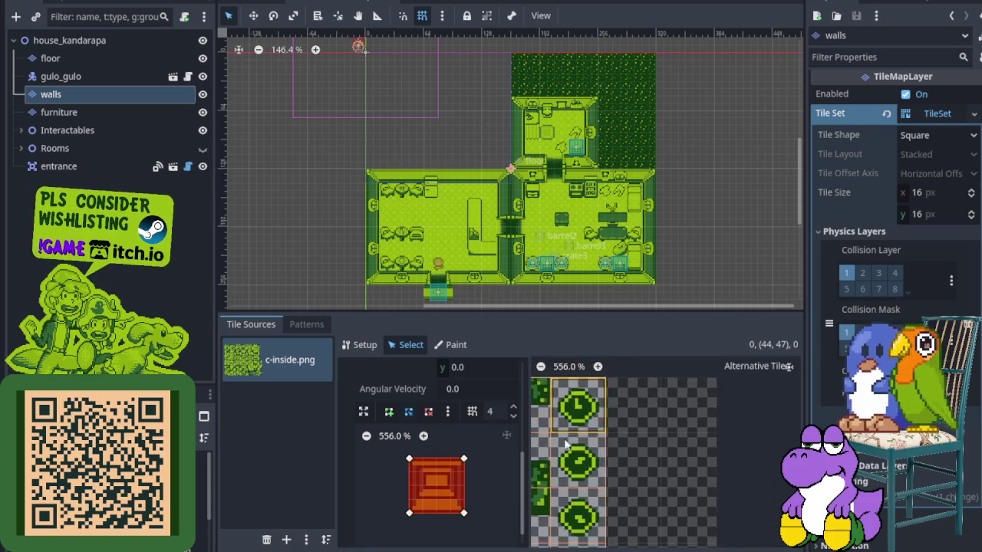
{"action": "scroll", "coordinate": [567, 460], "scroll_direction": "down", "scroll_amount": 3}
{"action": "scroll", "coordinate": [658, 423], "scroll_direction": "up", "scroll_amount": 2}
{"action": "scroll", "coordinate": [658, 424], "scroll_direction": "down", "scroll_amount": 4}
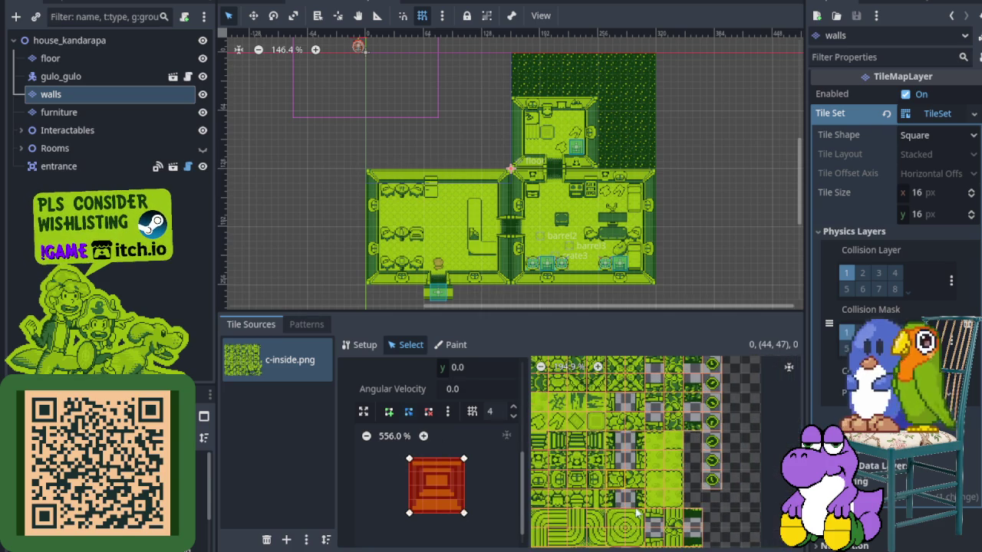
{"action": "scroll", "coordinate": [691, 439], "scroll_direction": "down", "scroll_amount": 5}
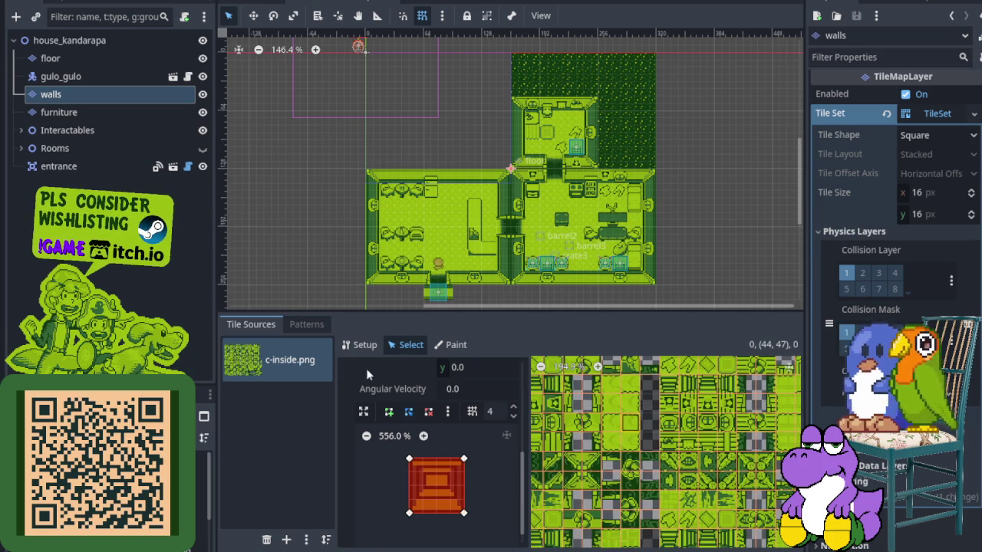
- Select the walls layer and save the house scene with Ctrl+S
{"action": "left_click", "coordinate": [99, 111]}
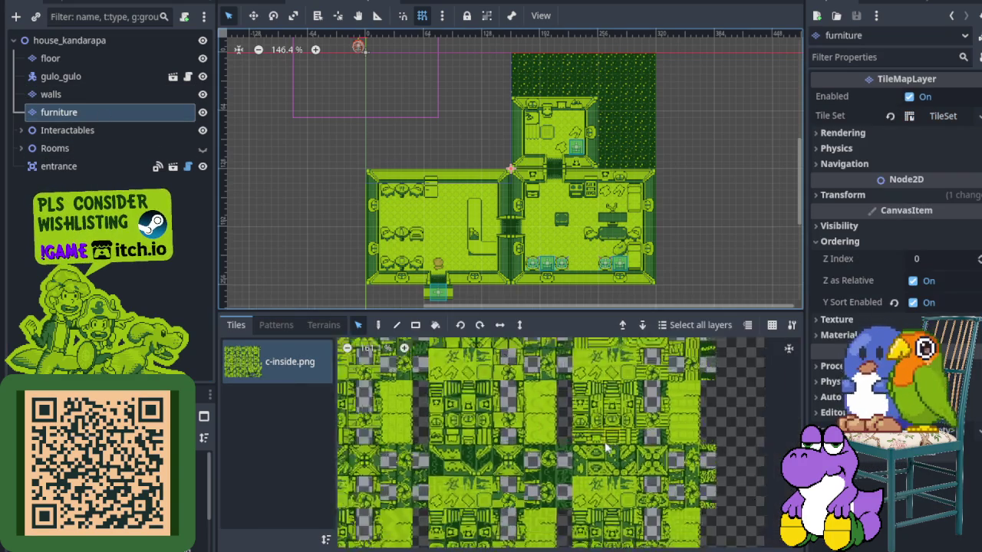
{"action": "scroll", "coordinate": [610, 460], "scroll_direction": "down", "scroll_amount": 2}
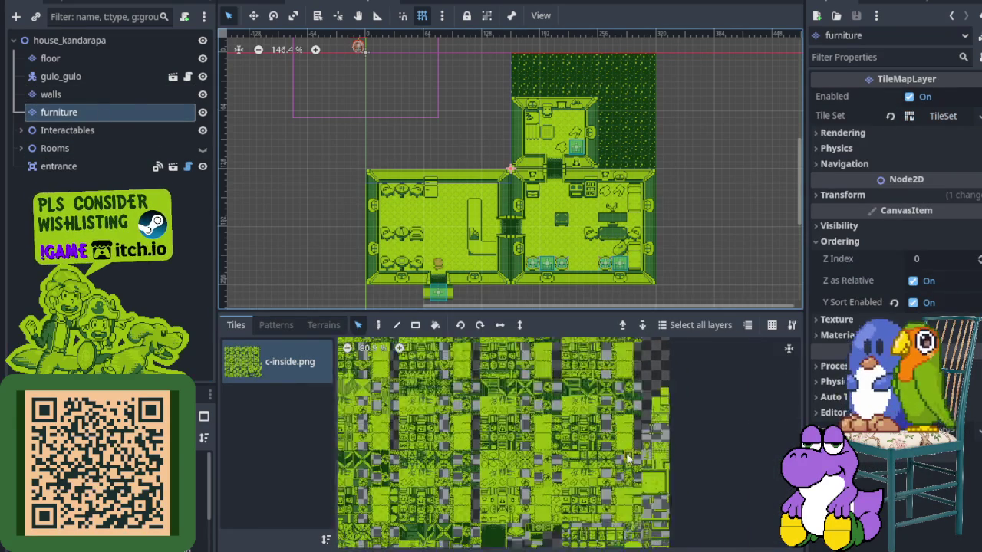
{"action": "scroll", "coordinate": [609, 439], "scroll_direction": "up", "scroll_amount": 10}
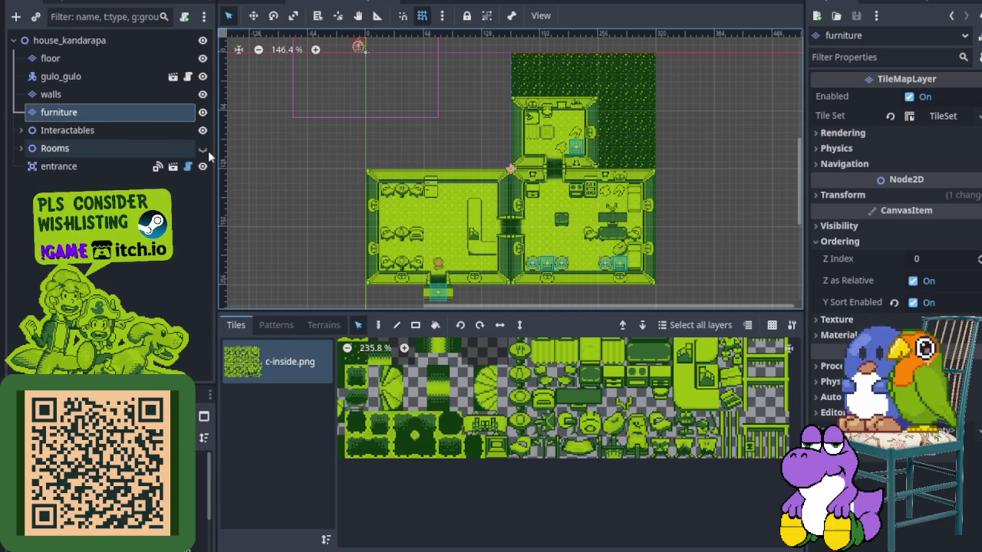
{"action": "left_click", "coordinate": [111, 95]}
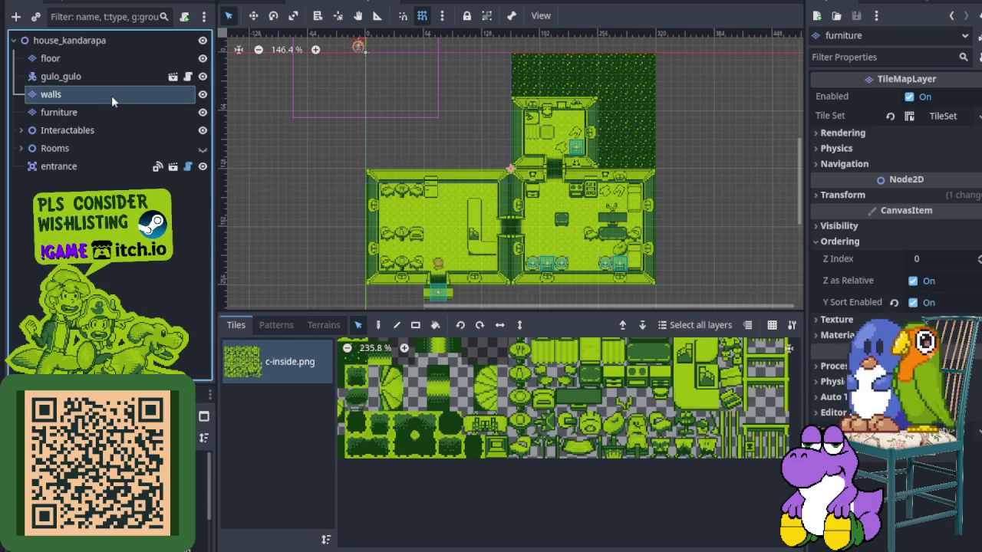
{"action": "key", "text": "ctrl+s"}
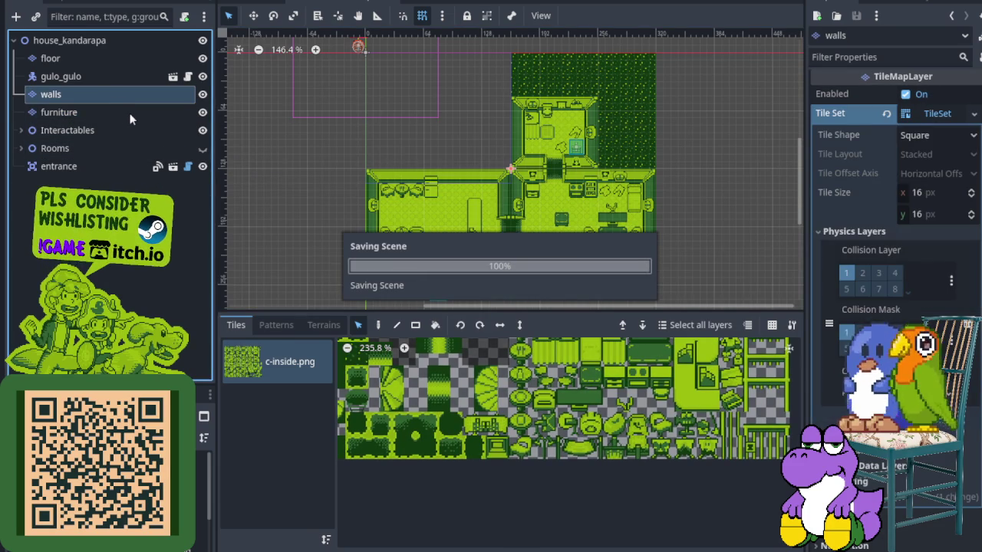
- View the walls layer's TileSet atlas in the TileSet editor
{"action": "left_click", "coordinate": [131, 113]}
{"action": "scroll", "coordinate": [611, 411], "scroll_direction": "down", "scroll_amount": 5}
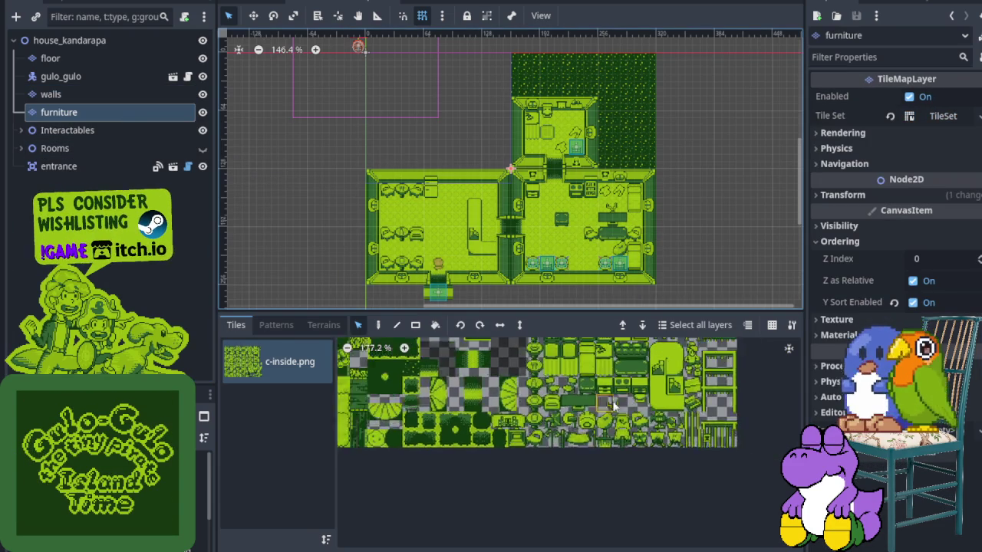
{"action": "scroll", "coordinate": [612, 410], "scroll_direction": "up", "scroll_amount": 2}
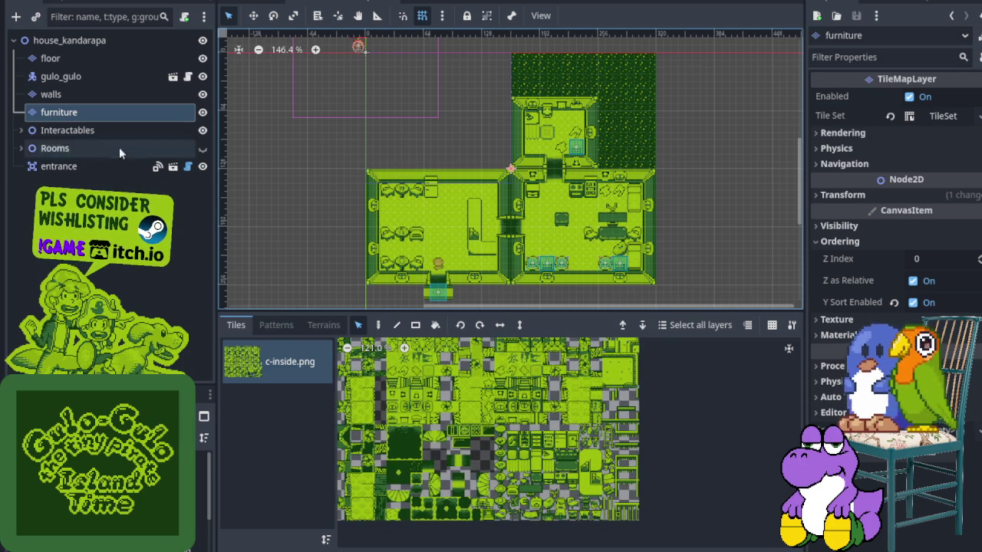
{"action": "left_click", "coordinate": [95, 94]}
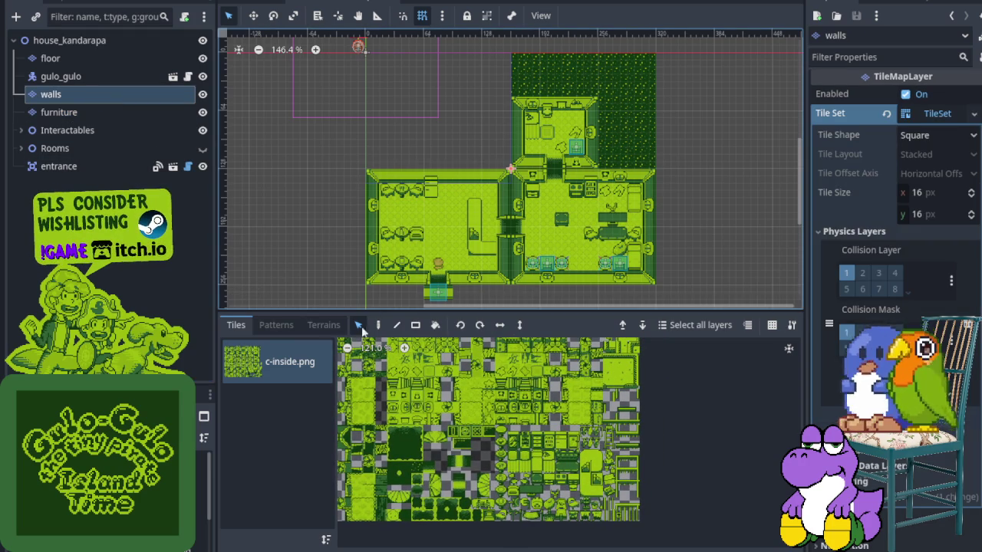
{"action": "left_click", "coordinate": [480, 550]}
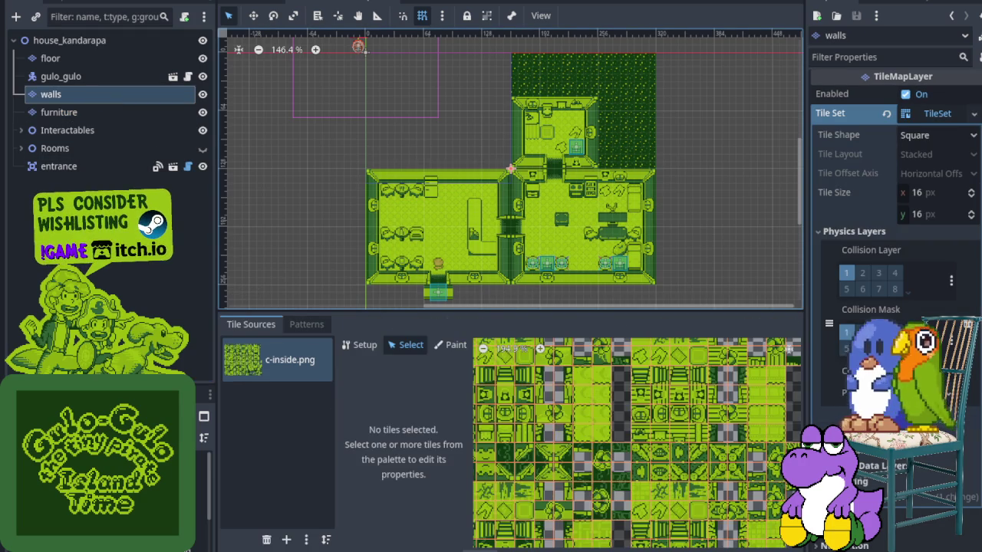
{"action": "scroll", "coordinate": [613, 453], "scroll_direction": "right", "scroll_amount": 5}
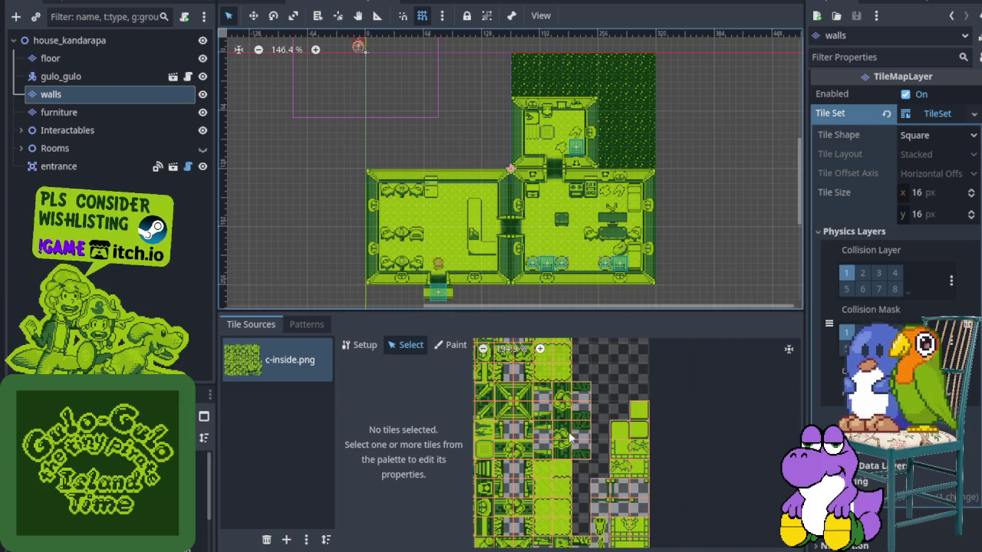
{"action": "scroll", "coordinate": [537, 437], "scroll_direction": "left", "scroll_amount": 5}
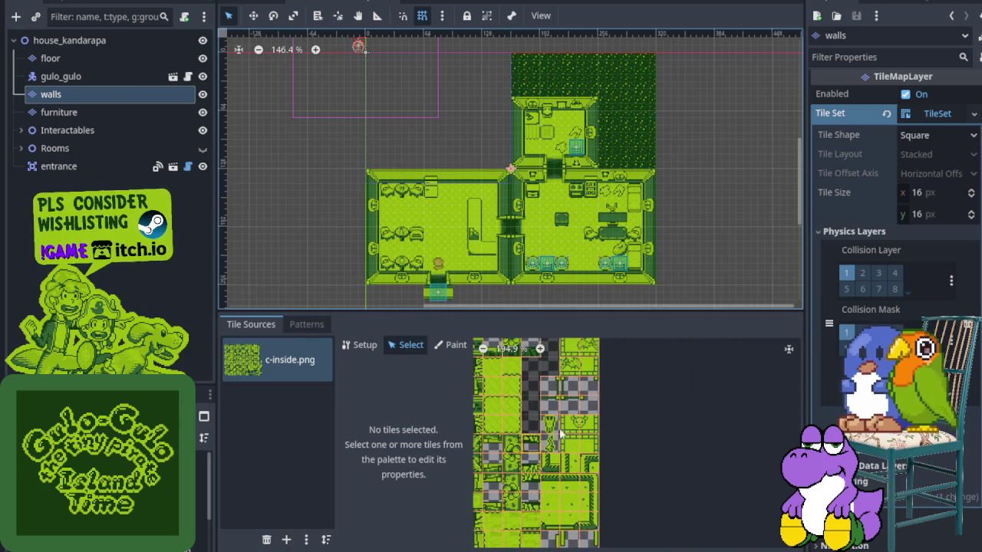
- Return to the furniture layer and pick a tile from its c-inside palette
{"action": "left_click", "coordinate": [75, 113]}
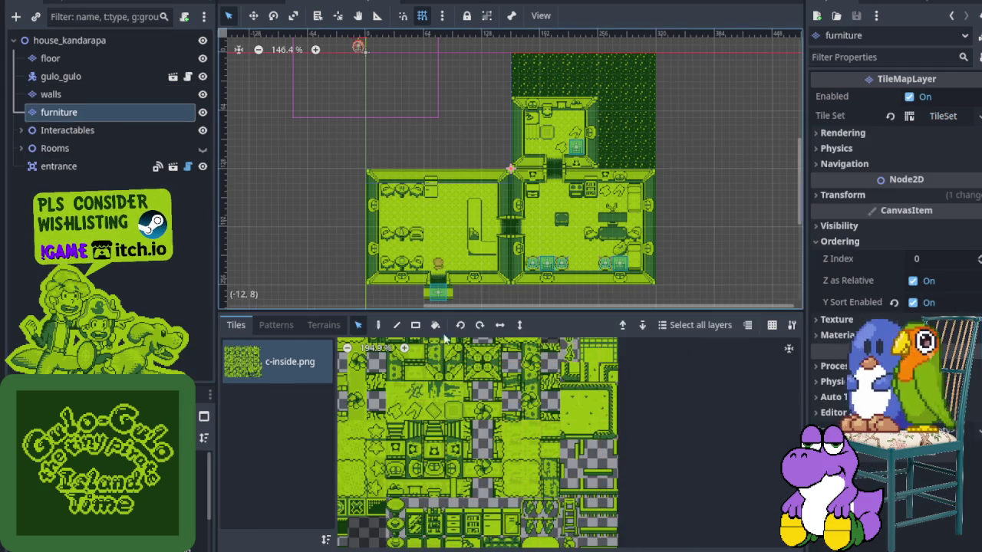
{"action": "scroll", "coordinate": [546, 468], "scroll_direction": "down", "scroll_amount": 3}
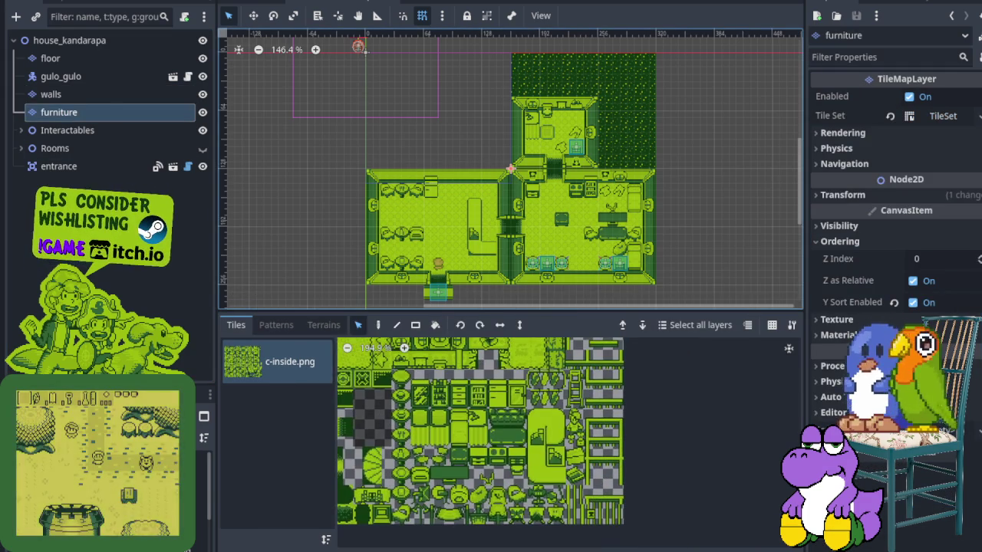
{"action": "left_click", "coordinate": [535, 476]}
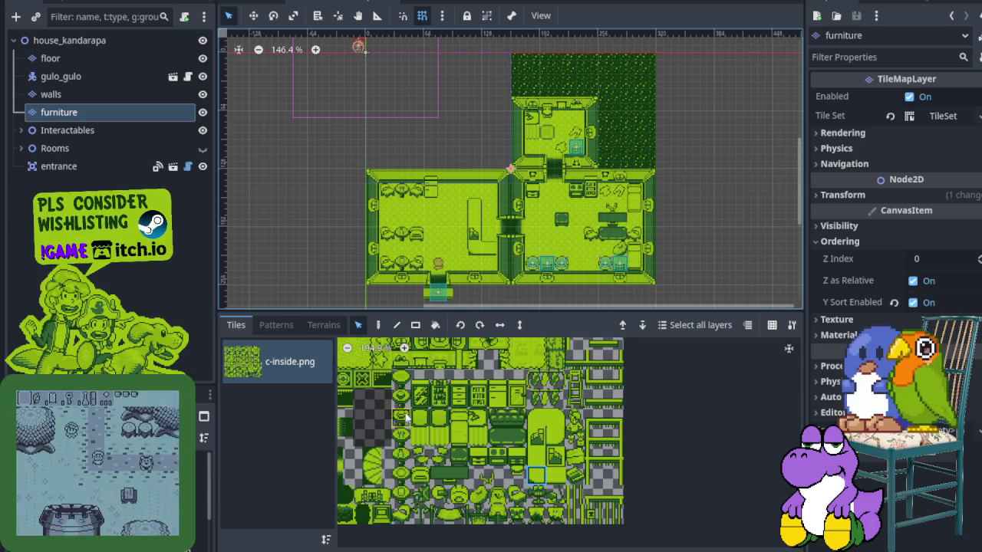
- Inspect furniture tile (53, 45) in the TileSet editor, toggling its Miscellaneous properties
{"action": "left_click", "coordinate": [537, 549]}
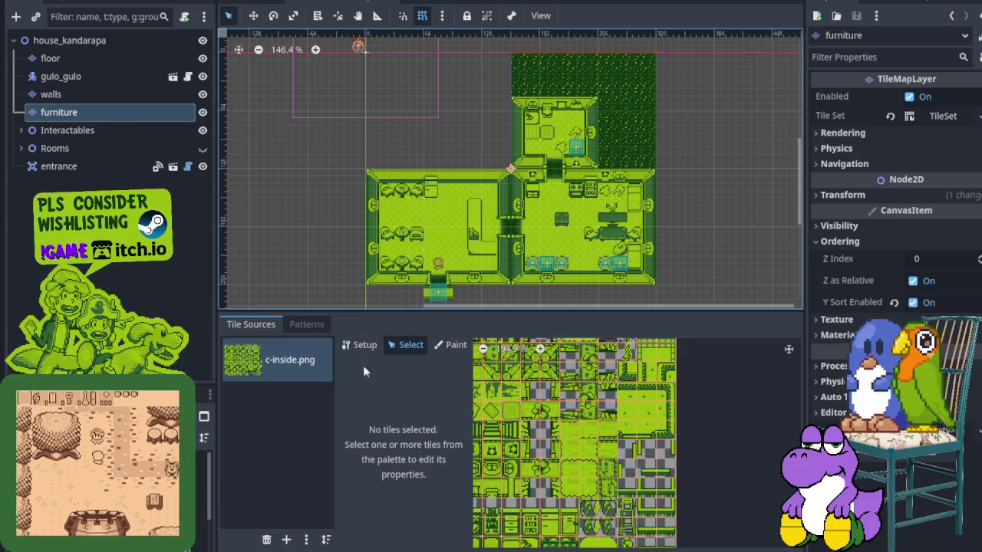
{"action": "scroll", "coordinate": [621, 445], "scroll_direction": "down", "scroll_amount": 5}
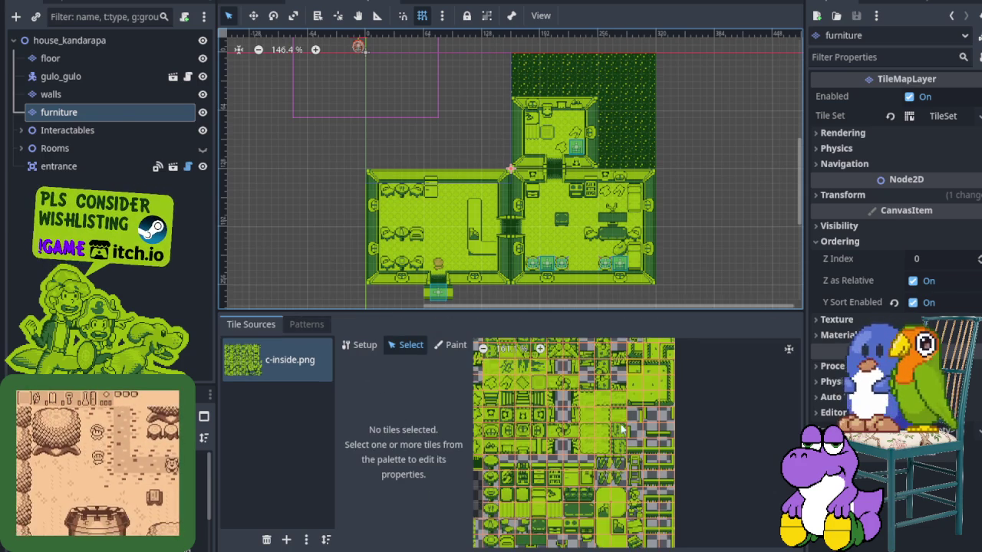
{"action": "scroll", "coordinate": [612, 417], "scroll_direction": "down", "scroll_amount": 3}
{"action": "left_click", "coordinate": [616, 421]}
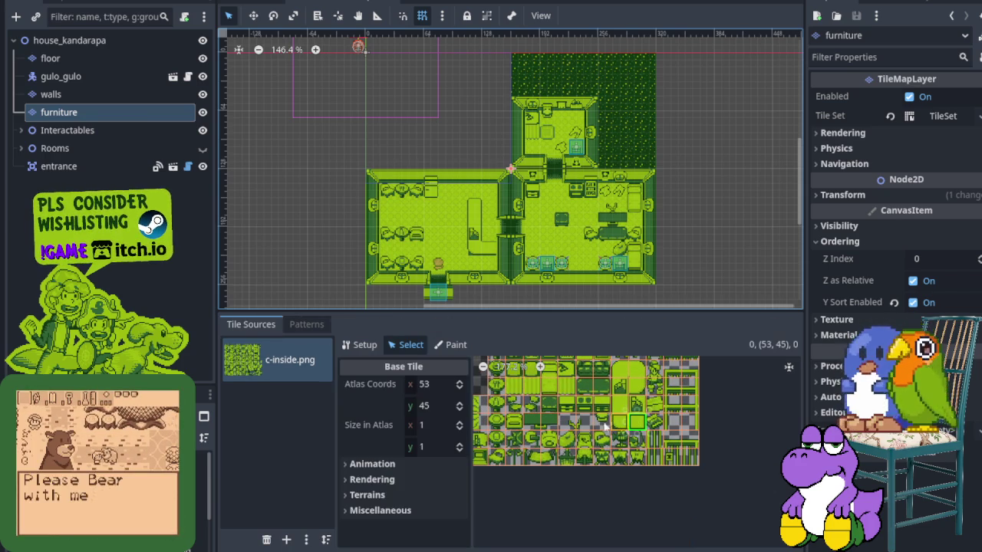
{"action": "left_click", "coordinate": [374, 511]}
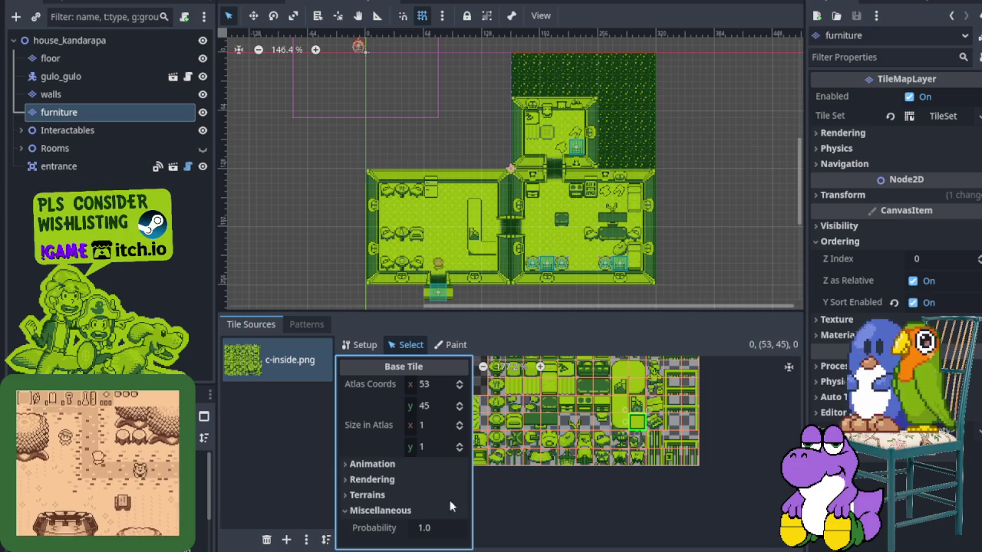
{"action": "left_click", "coordinate": [351, 514]}
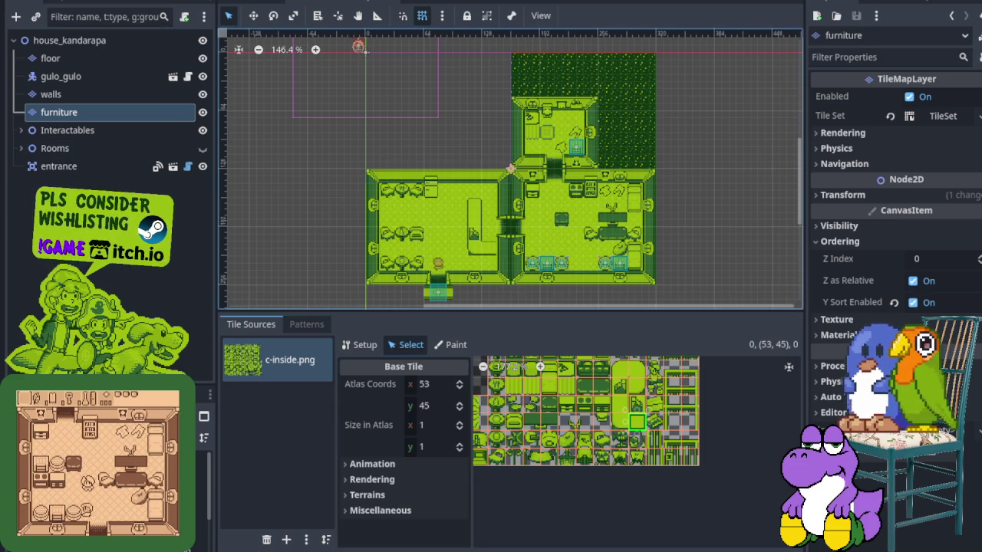
{"action": "scroll", "coordinate": [586, 228], "scroll_direction": "up", "scroll_amount": 2}
{"action": "scroll", "coordinate": [546, 223], "scroll_direction": "up", "scroll_amount": 6}
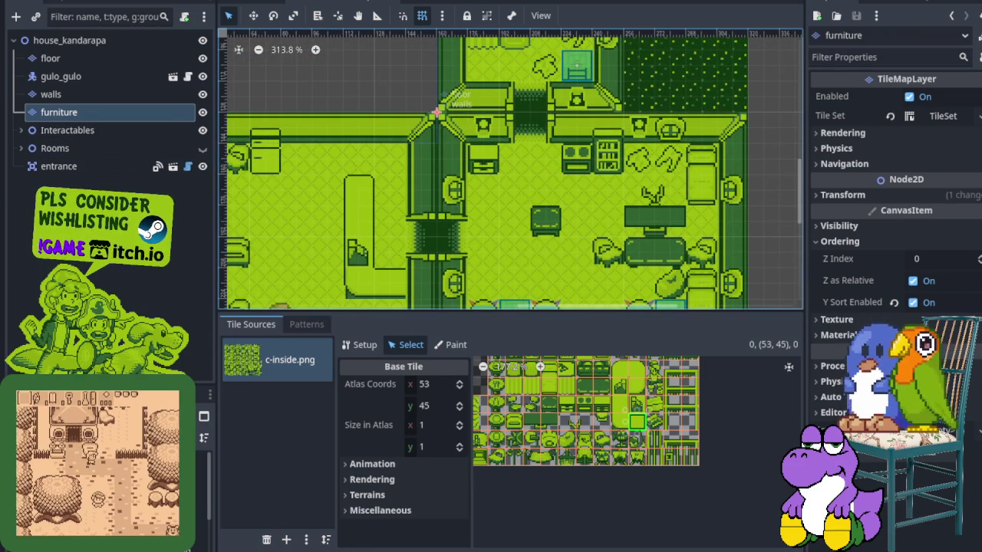
- Dismiss the canvas context menus and switch the canvas to Rotate mode
{"action": "right_click", "coordinate": [548, 226]}
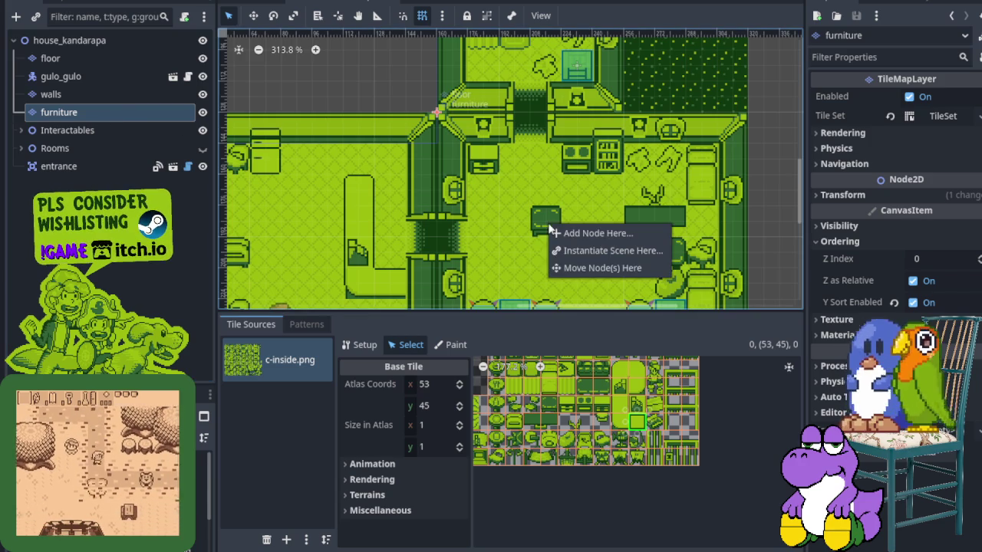
{"action": "key", "text": "Escape"}
{"action": "key", "text": "e"}
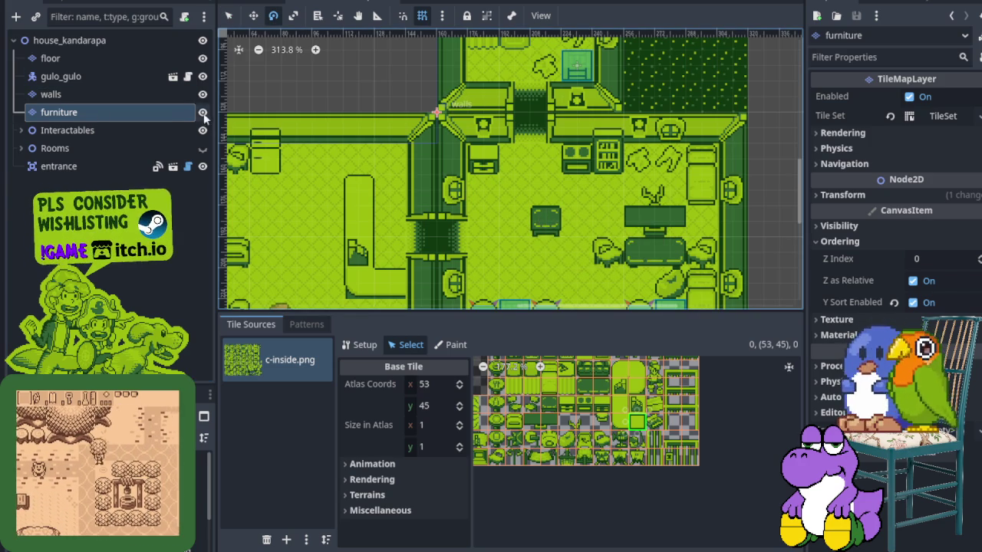
{"action": "right_click", "coordinate": [544, 230]}
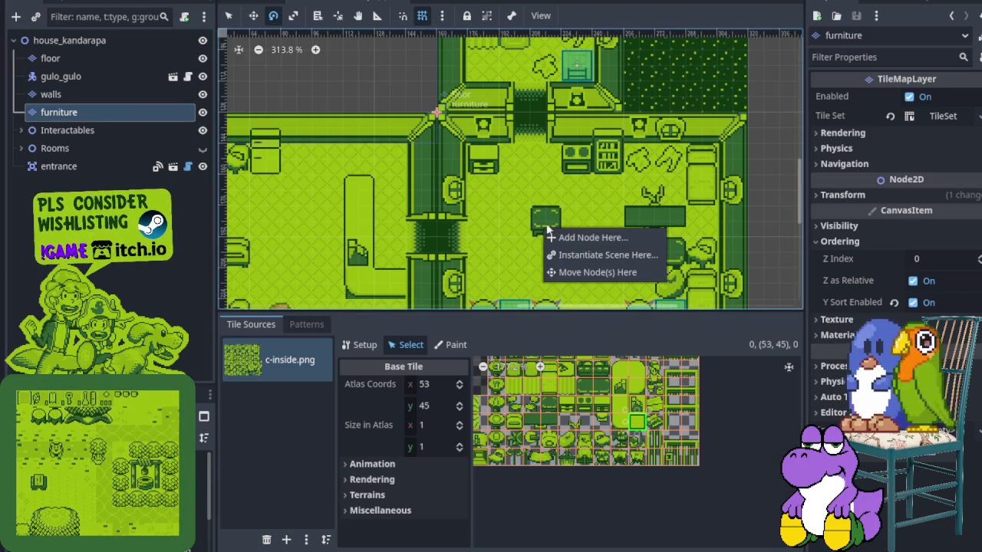
{"action": "left_click", "coordinate": [528, 224]}
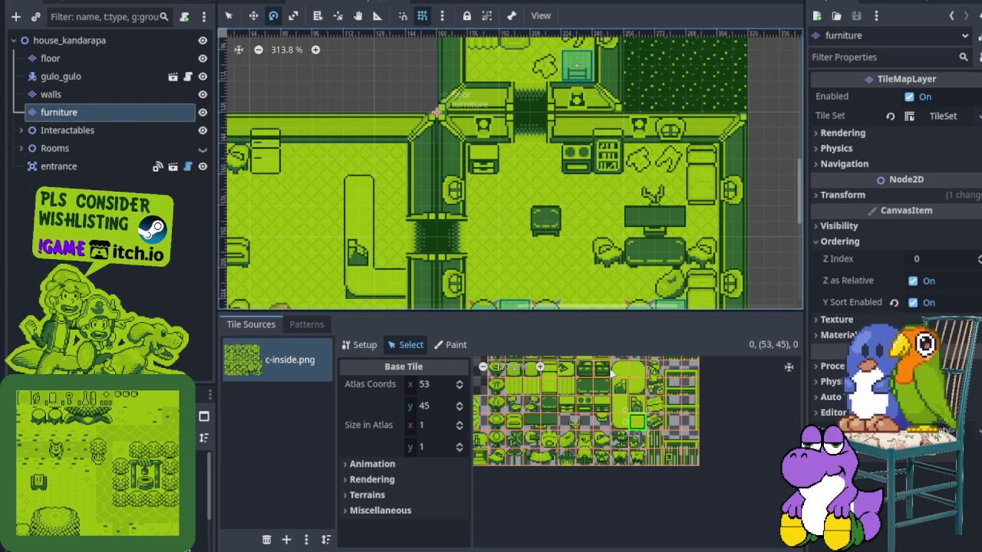
- Return to the furniture layer's c-inside tile palette and hide the entrance node
{"action": "left_click", "coordinate": [501, 540]}
{"action": "scroll", "coordinate": [568, 238], "scroll_direction": "up", "scroll_amount": 1}
{"action": "right_click", "coordinate": [526, 222]}
{"action": "left_click", "coordinate": [535, 220]}
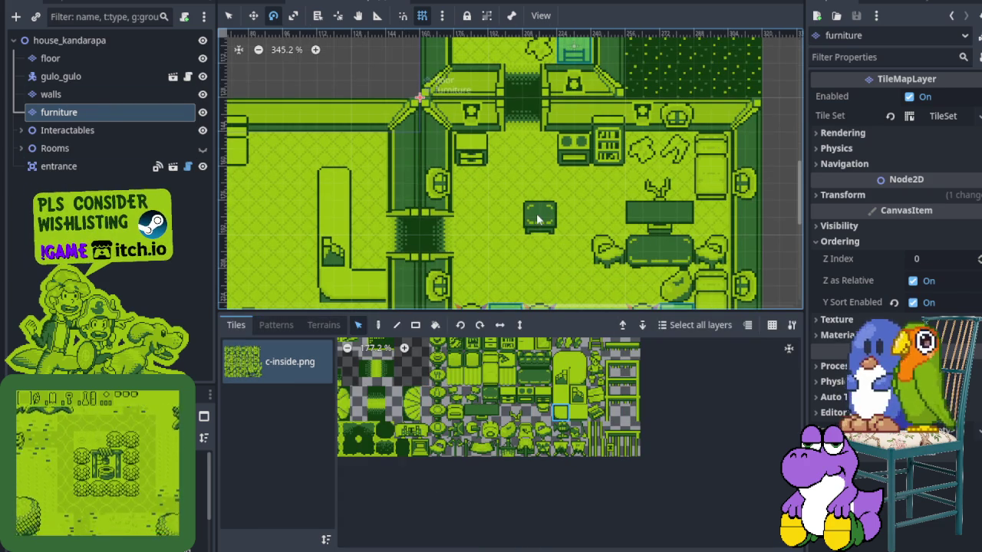
{"action": "left_click", "coordinate": [202, 166]}
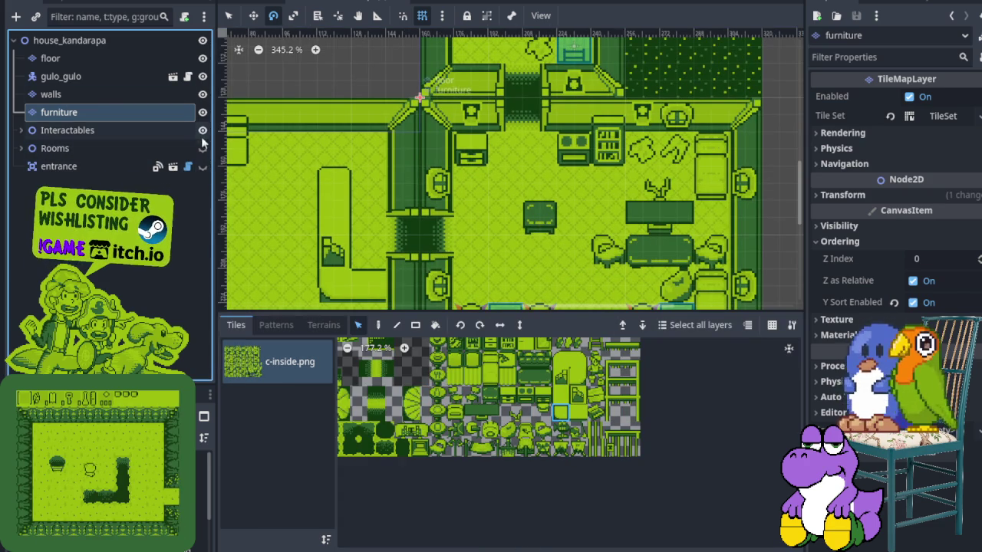
- Toggle the scene's layer visibility, leaving the furniture layer and house_kandarapa root shown
{"action": "left_click", "coordinate": [203, 112]}
{"action": "left_click", "coordinate": [202, 130]}
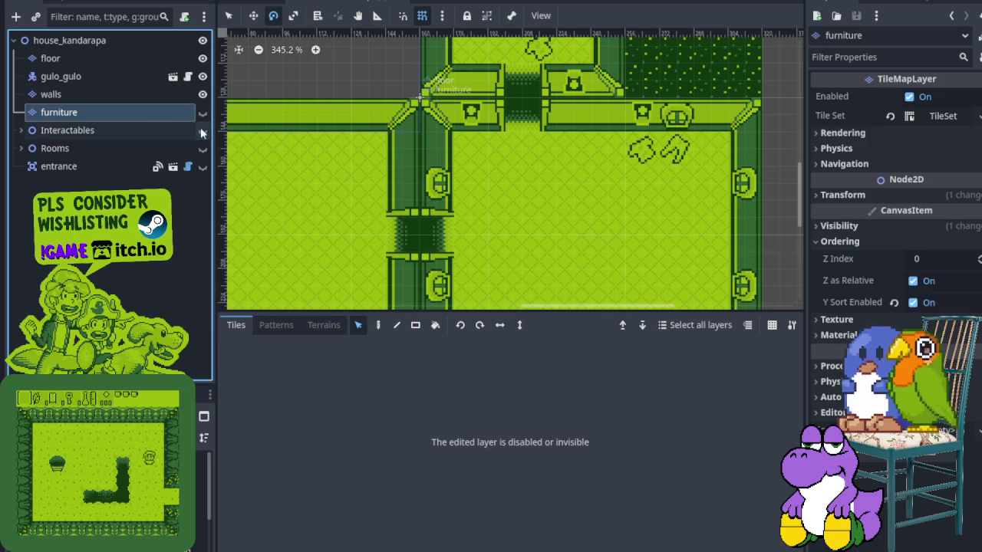
{"action": "left_click", "coordinate": [202, 94]}
{"action": "left_click", "coordinate": [203, 76]}
{"action": "left_click", "coordinate": [203, 58]}
{"action": "left_click", "coordinate": [202, 40]}
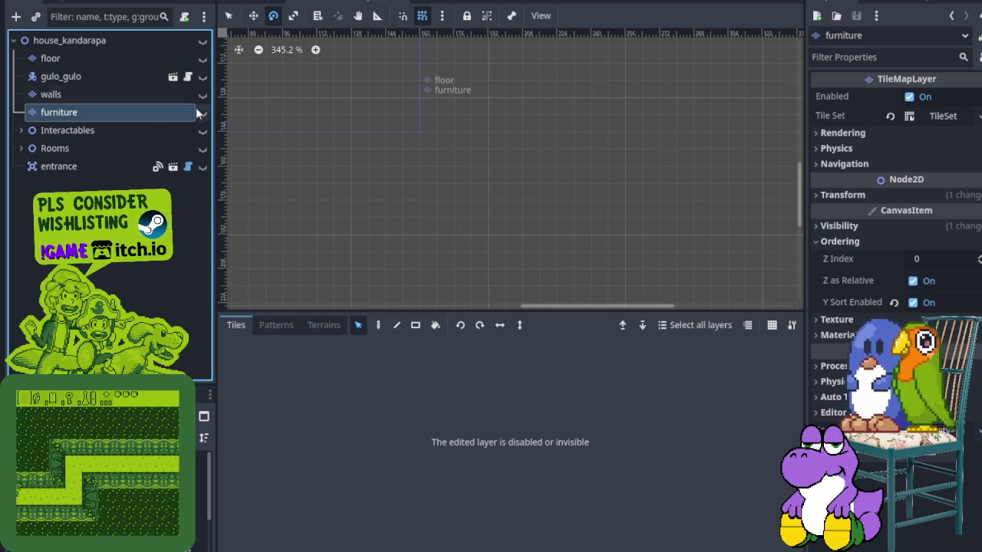
{"action": "left_click", "coordinate": [201, 114]}
{"action": "scroll", "coordinate": [446, 187], "scroll_direction": "down", "scroll_amount": 2}
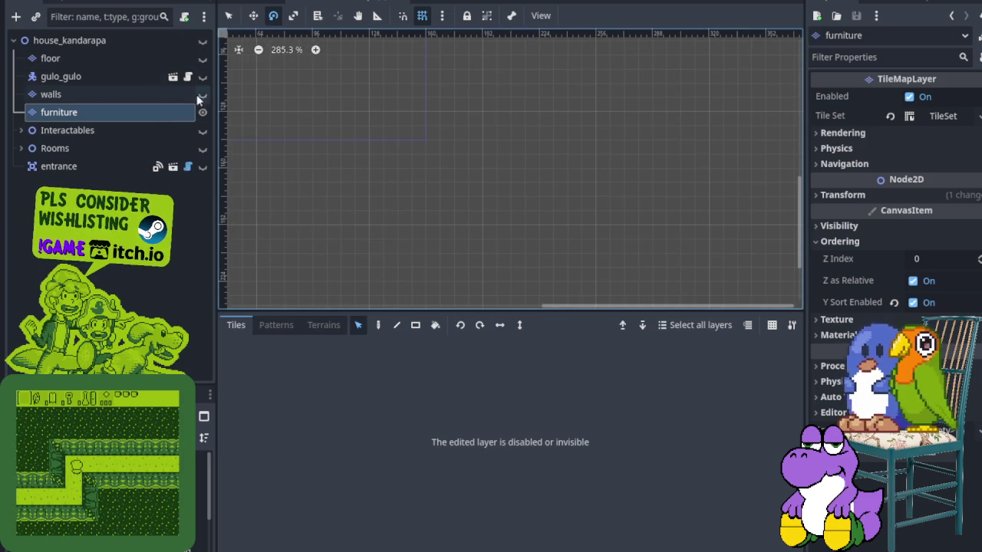
{"action": "left_click", "coordinate": [203, 39]}
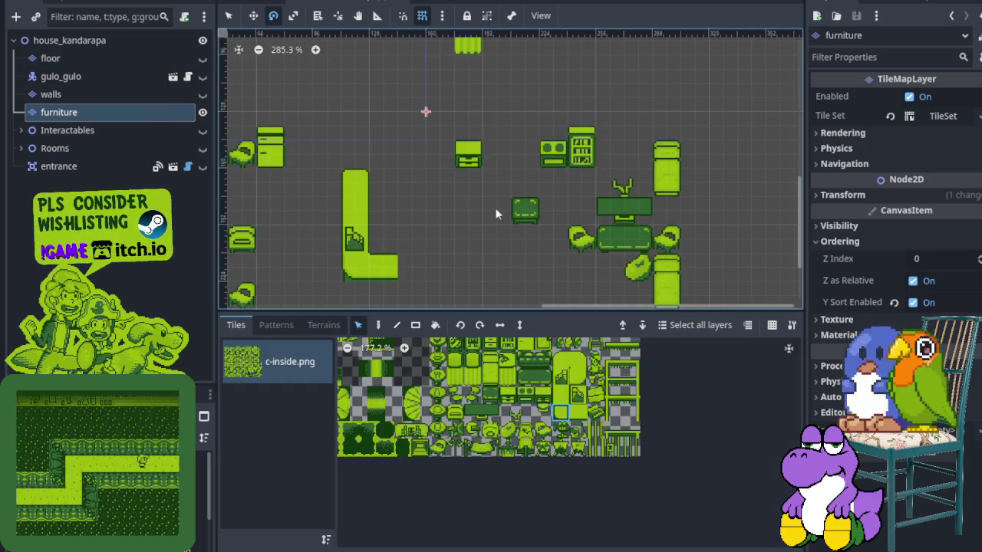
{"action": "scroll", "coordinate": [484, 205], "scroll_direction": "up", "scroll_amount": 5}
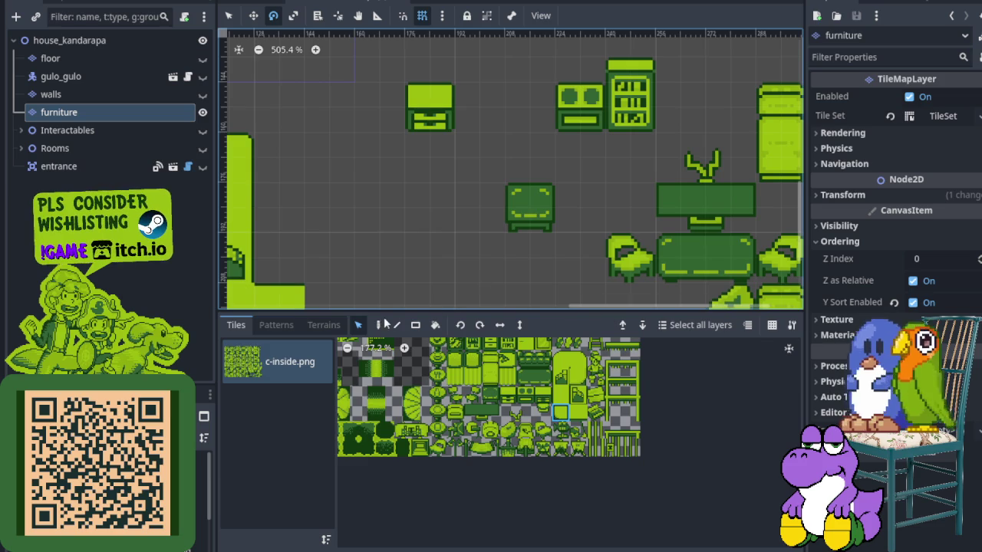
- Set the Tiles toolbar to the Select tool, then unhide and select the walls layer
{"action": "left_click", "coordinate": [379, 325]}
{"action": "right_click", "coordinate": [520, 216]}
{"action": "left_click", "coordinate": [516, 196]}
{"action": "left_click", "coordinate": [396, 327]}
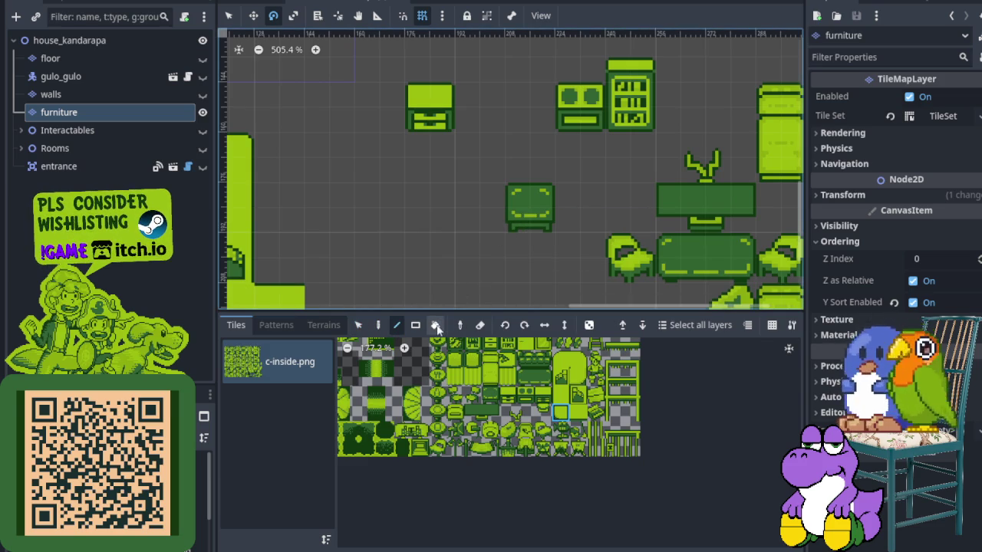
{"action": "left_click", "coordinate": [416, 325]}
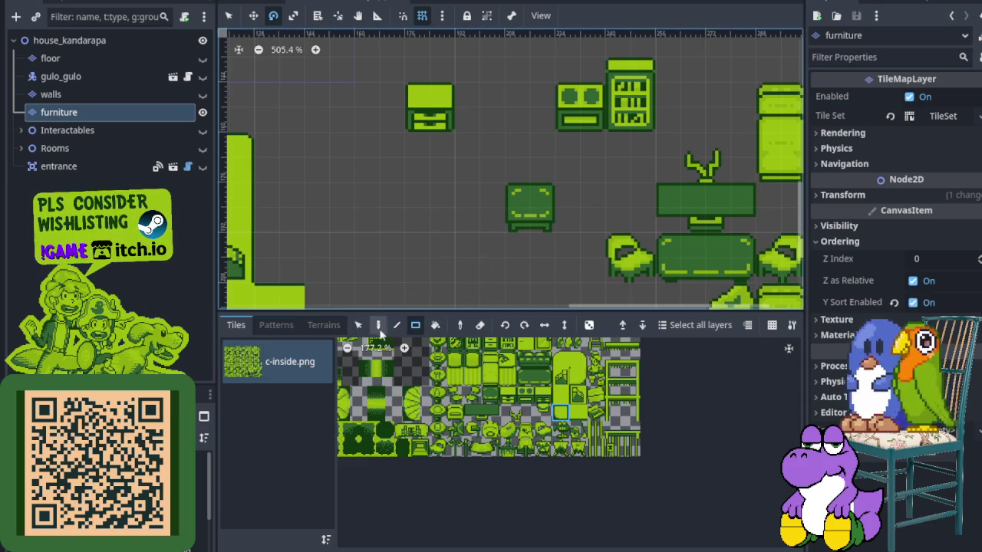
{"action": "left_click", "coordinate": [358, 325]}
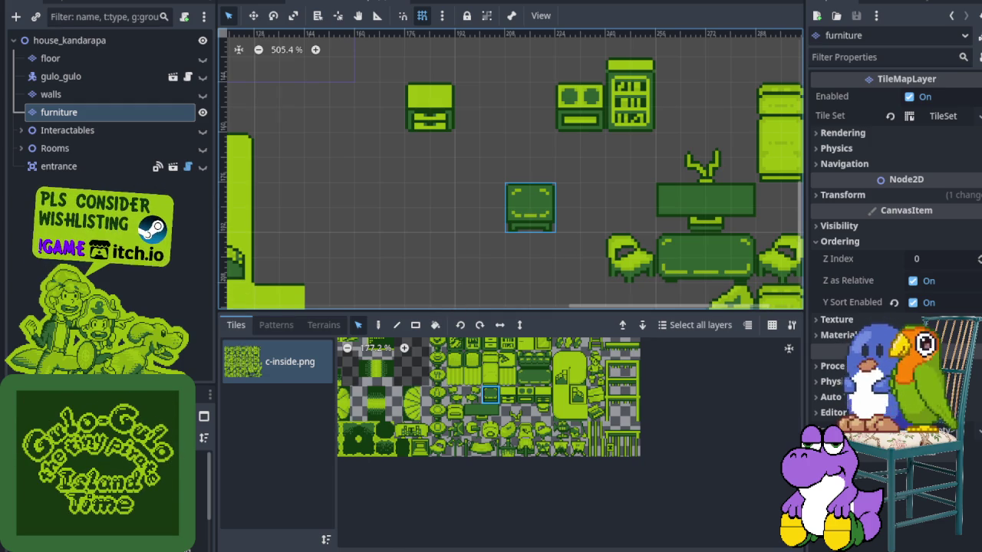
{"action": "left_click", "coordinate": [203, 94]}
{"action": "left_click", "coordinate": [148, 97]}
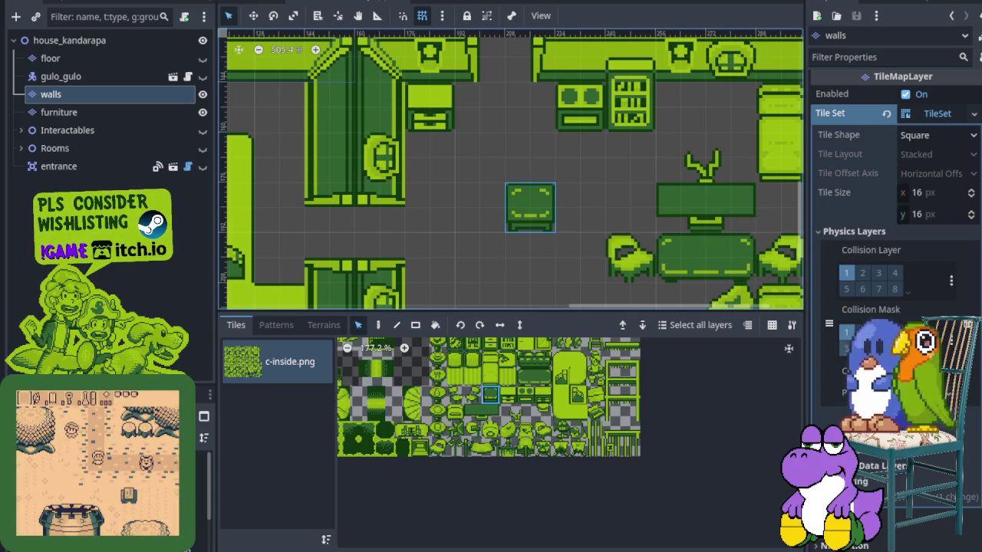
- Filter the walls layer's Inspector properties by 'tile'
{"action": "scroll", "coordinate": [860, 120], "scroll_direction": "down", "scroll_amount": 5}
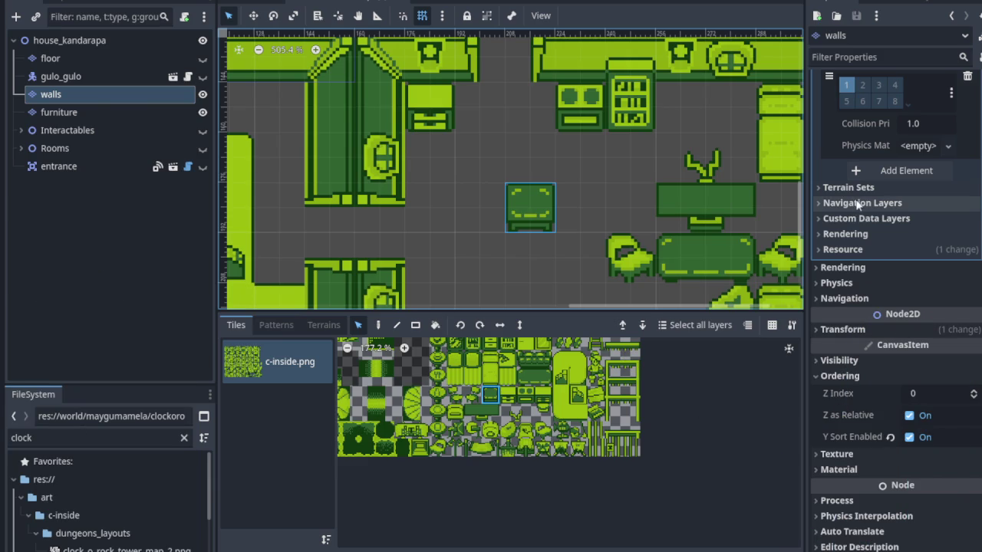
{"action": "scroll", "coordinate": [846, 261], "scroll_direction": "up", "scroll_amount": 5}
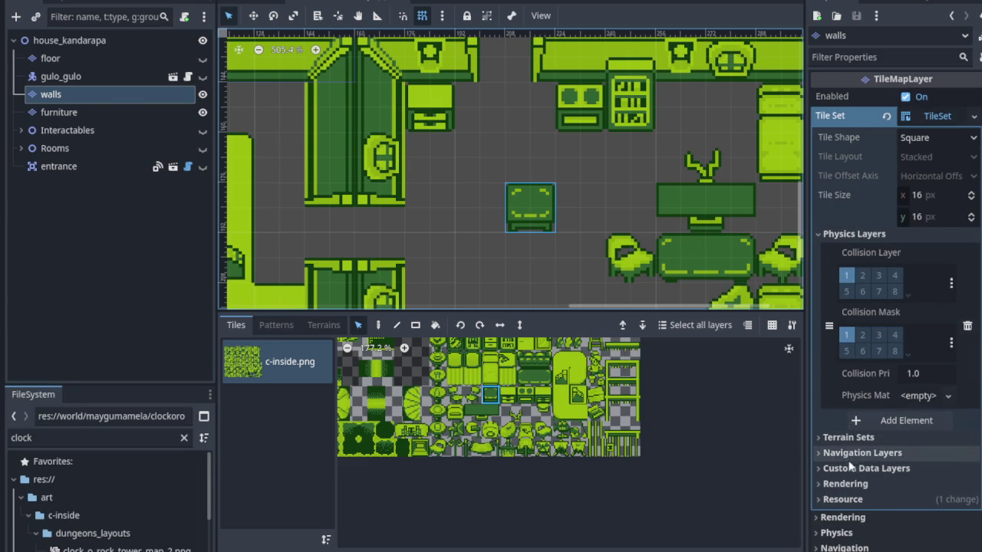
{"action": "scroll", "coordinate": [850, 481], "scroll_direction": "down", "scroll_amount": 2}
{"action": "left_click", "coordinate": [851, 57]}
{"action": "type", "text": "tile"}
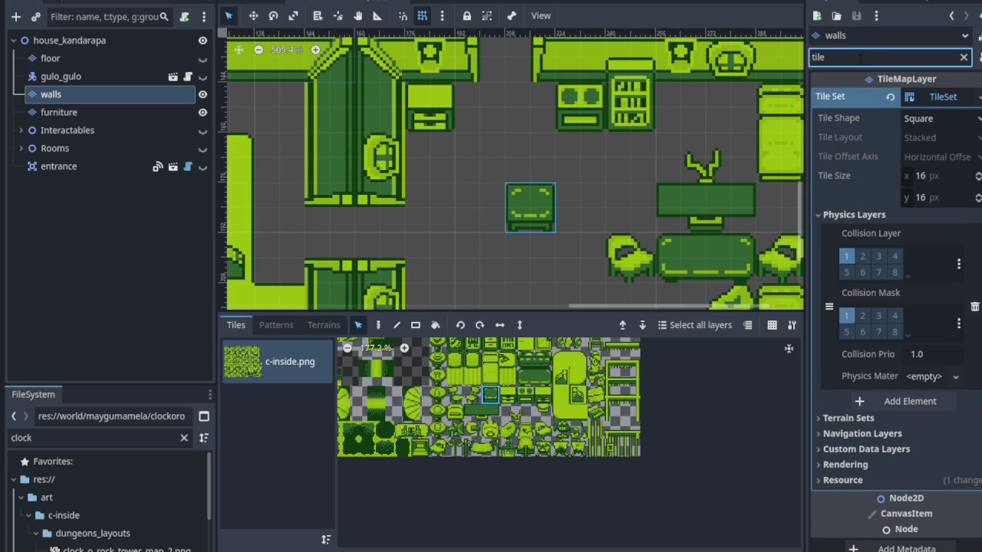
- Expand the TileSet's Terrain Sets, Navigation Layers, Custom Data Layers, Rendering and Resource sections
{"action": "left_click", "coordinate": [829, 418]}
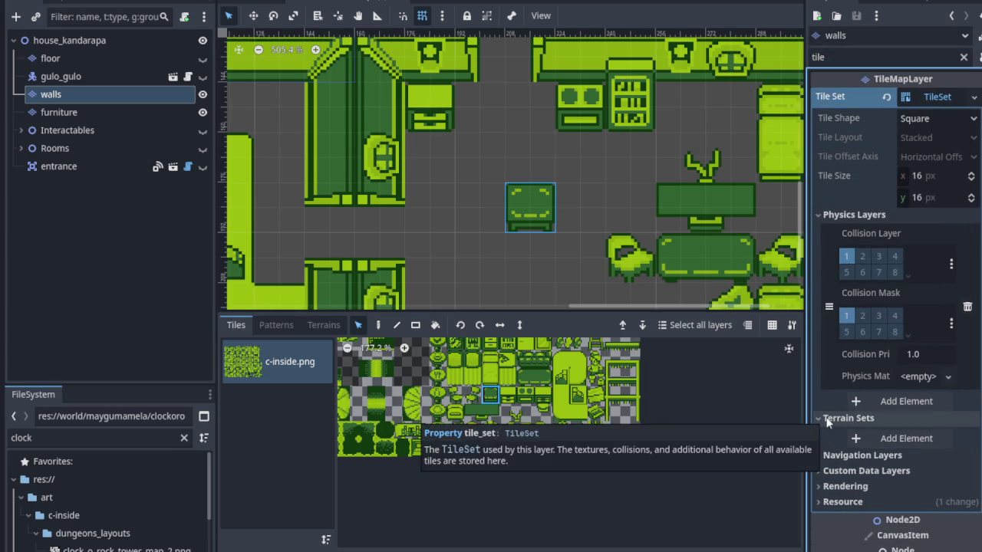
{"action": "left_click", "coordinate": [827, 418]}
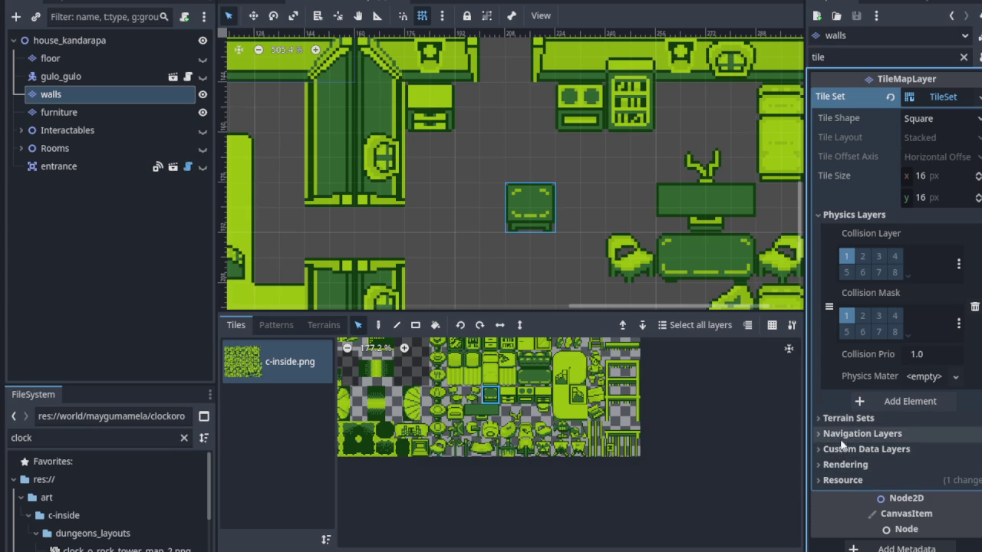
{"action": "left_click", "coordinate": [842, 480]}
{"action": "left_click", "coordinate": [840, 465]}
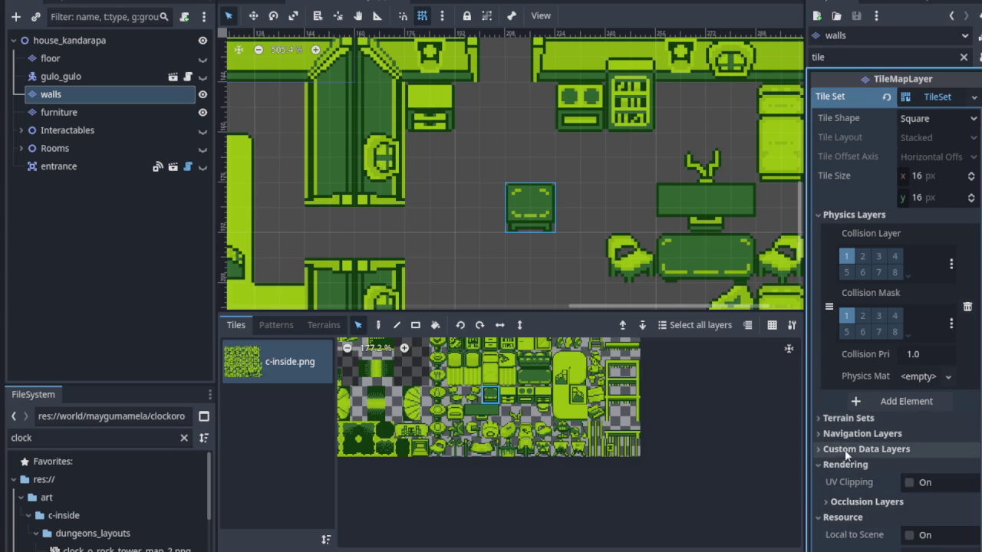
{"action": "left_click", "coordinate": [844, 449]}
{"action": "left_click", "coordinate": [847, 434]}
{"action": "left_click", "coordinate": [849, 420]}
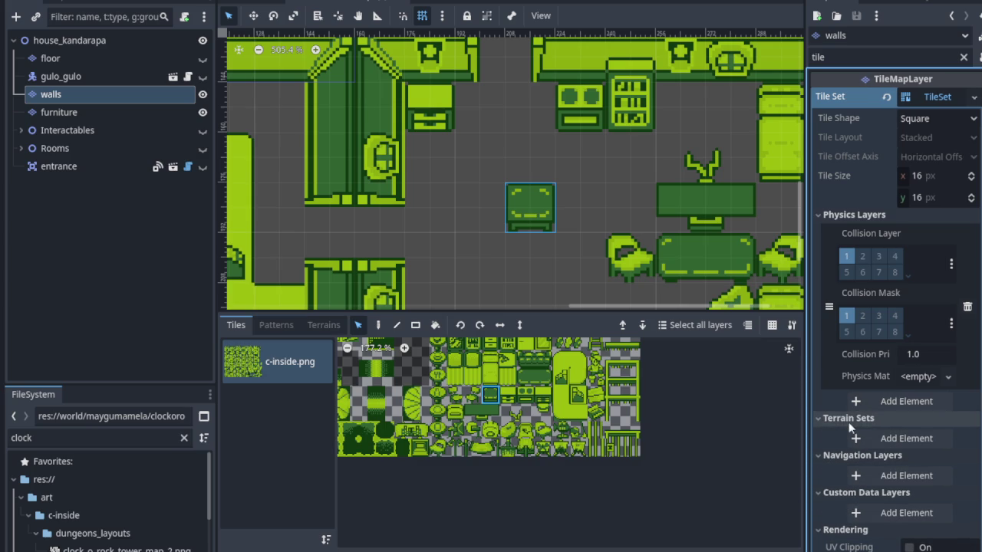
{"action": "scroll", "coordinate": [851, 436], "scroll_direction": "down", "scroll_amount": 5}
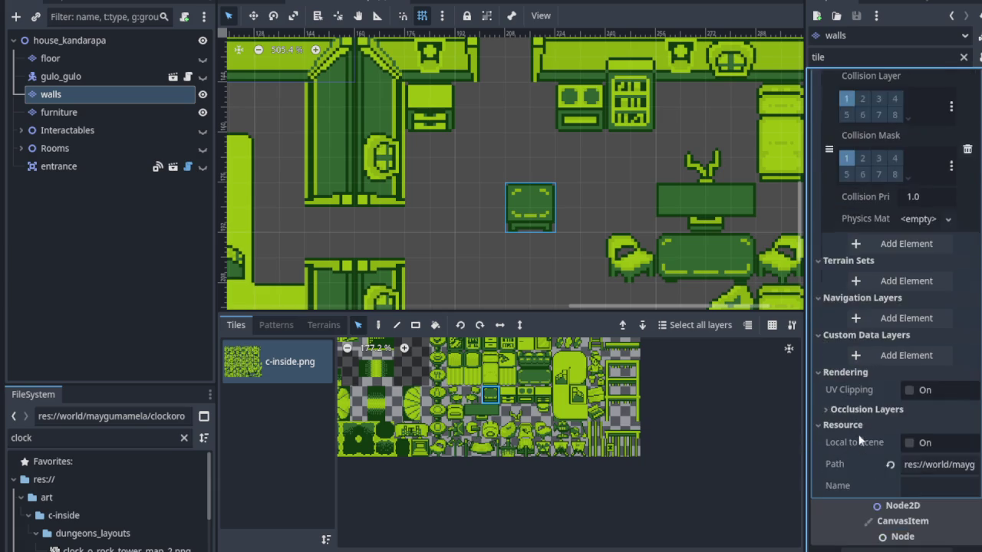
{"action": "scroll", "coordinate": [859, 430], "scroll_direction": "up", "scroll_amount": 5}
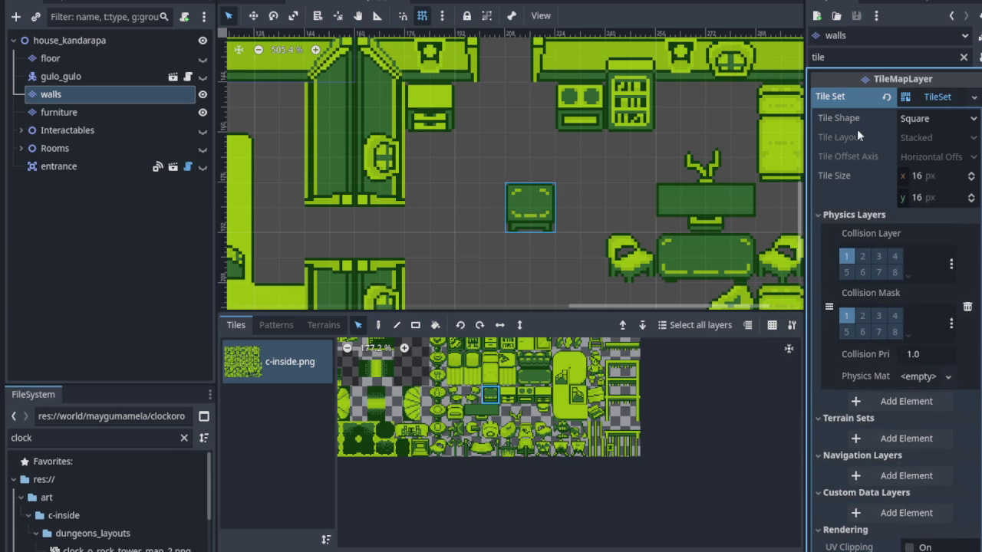
{"action": "left_click", "coordinate": [934, 98]}
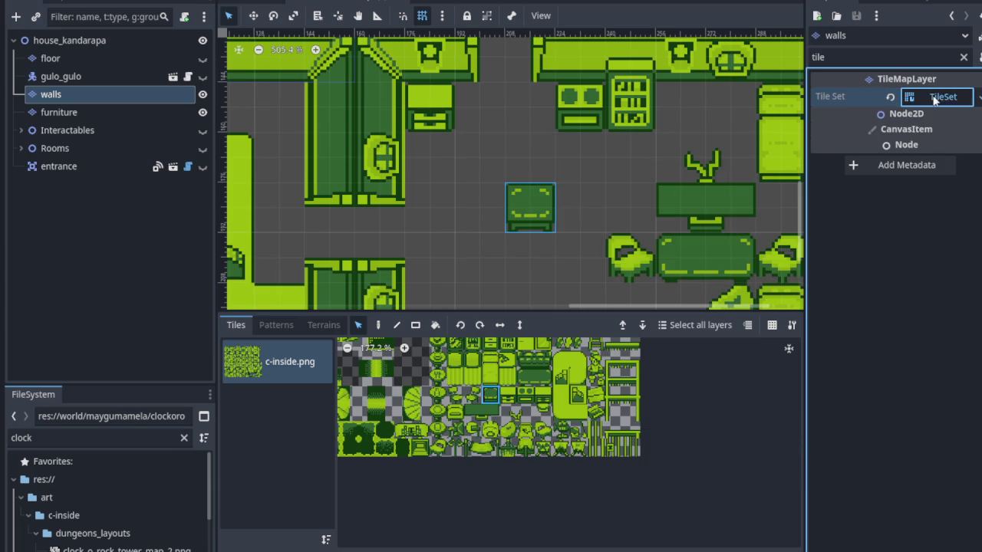
{"action": "left_click", "coordinate": [934, 98]}
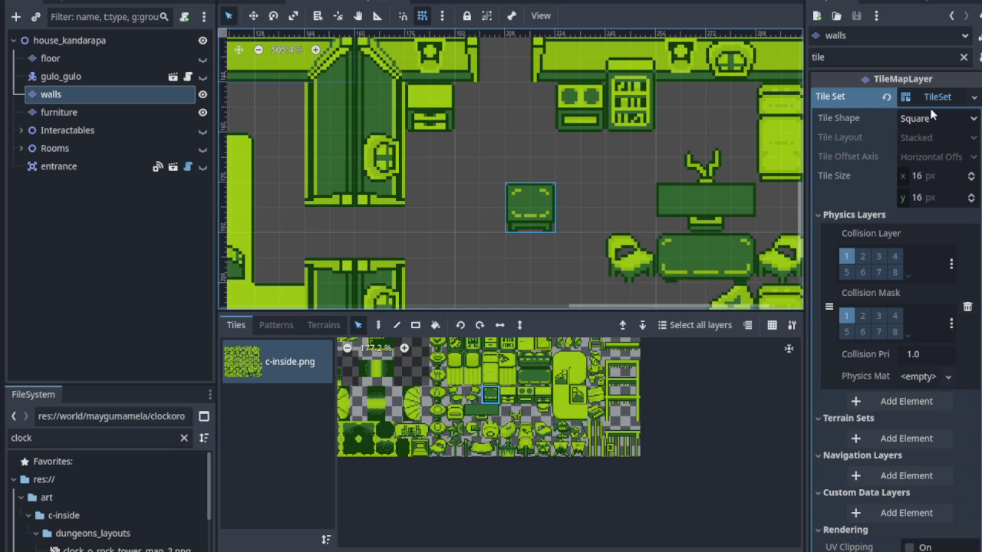
- Save the walls TileSet to its resource file from the Tile Set dropdown
{"action": "left_click", "coordinate": [973, 101]}
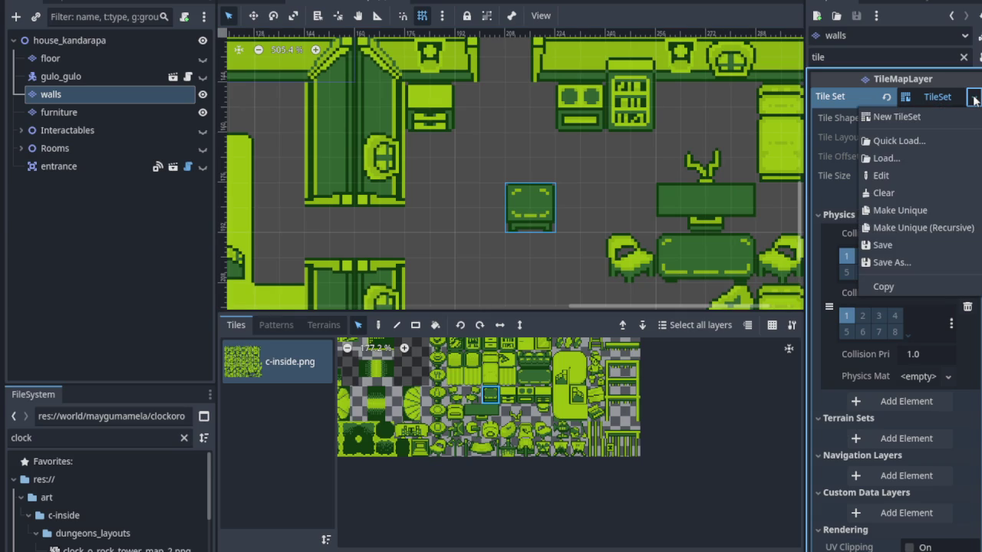
{"action": "left_click", "coordinate": [910, 212]}
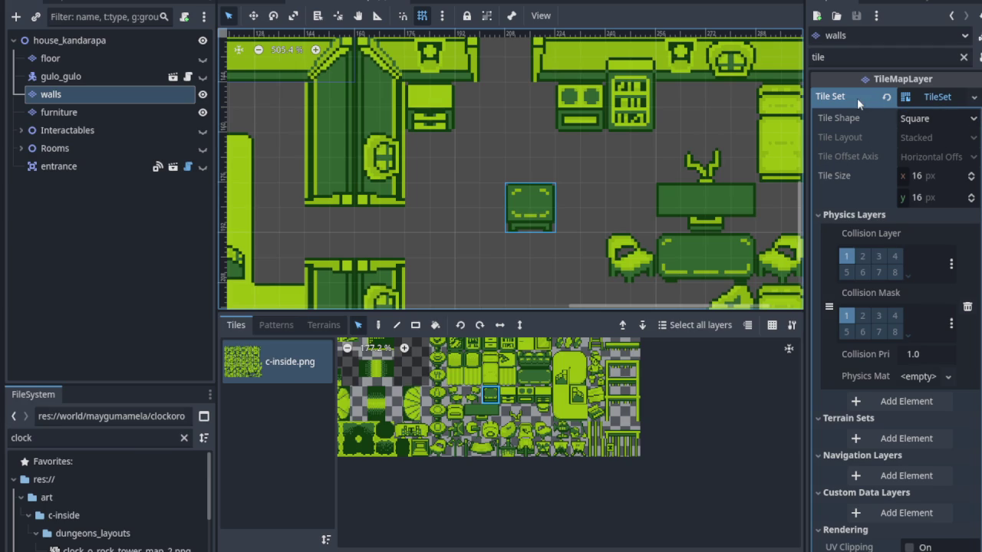
{"action": "left_click", "coordinate": [971, 97]}
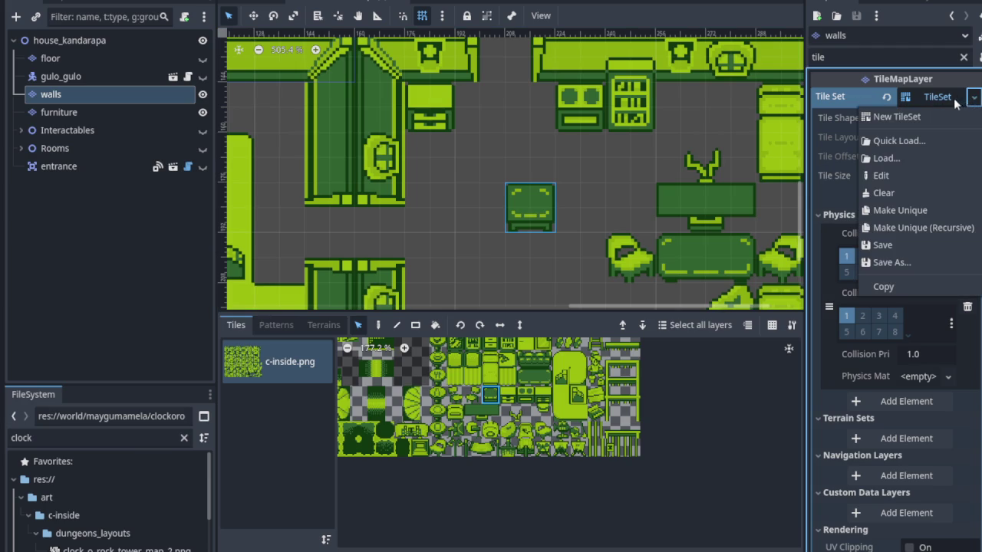
{"action": "left_click", "coordinate": [955, 101]}
{"action": "left_click", "coordinate": [955, 101]}
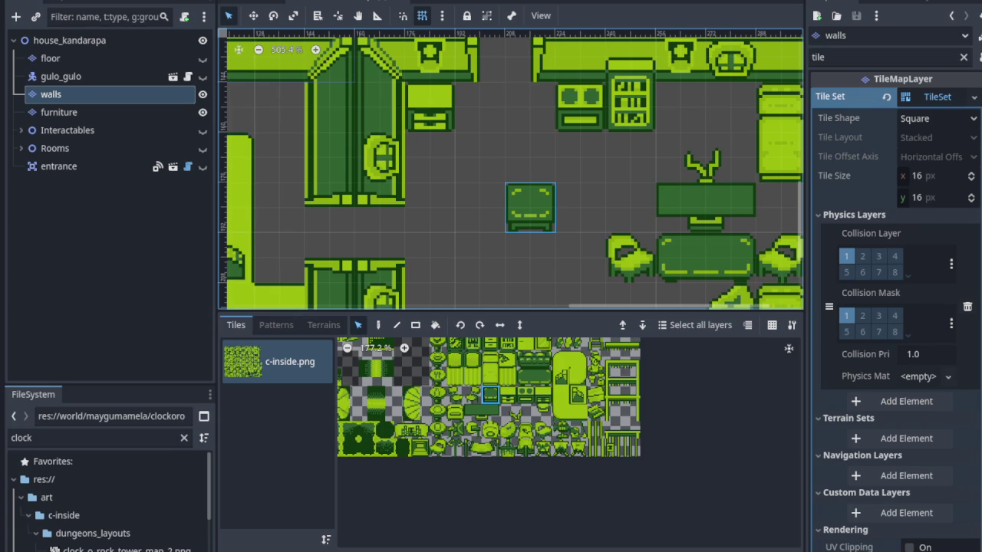
{"action": "left_click", "coordinate": [972, 98]}
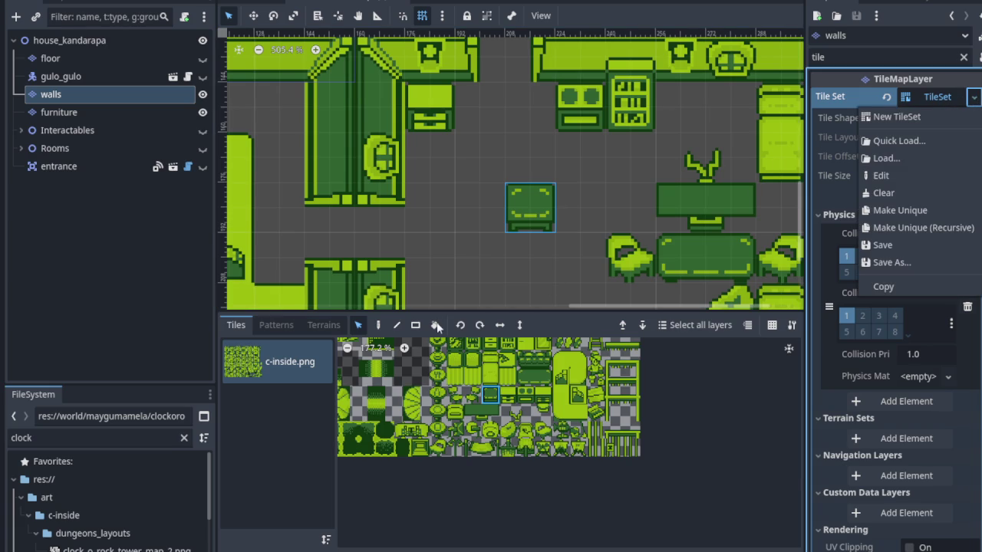
{"action": "key", "text": "Escape"}
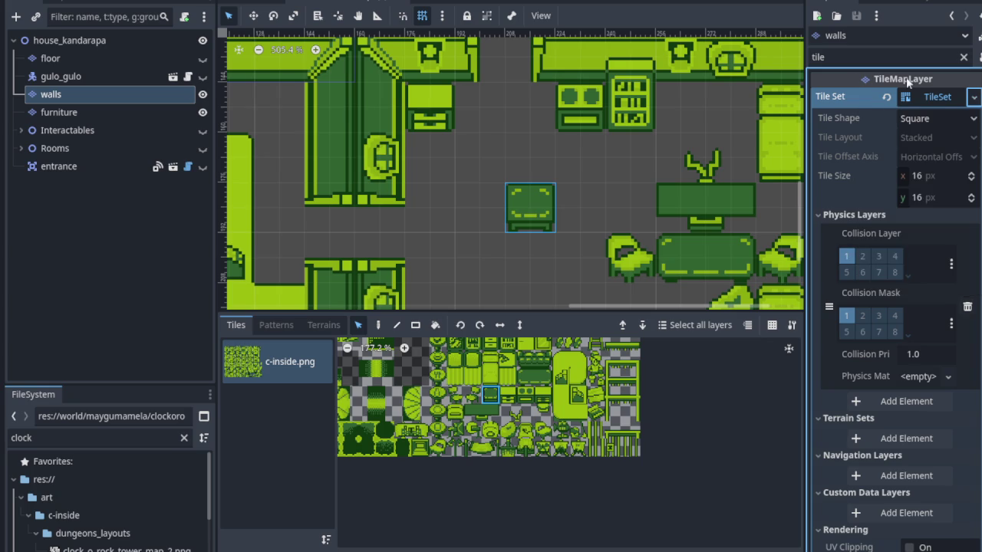
{"action": "left_click", "coordinate": [973, 98]}
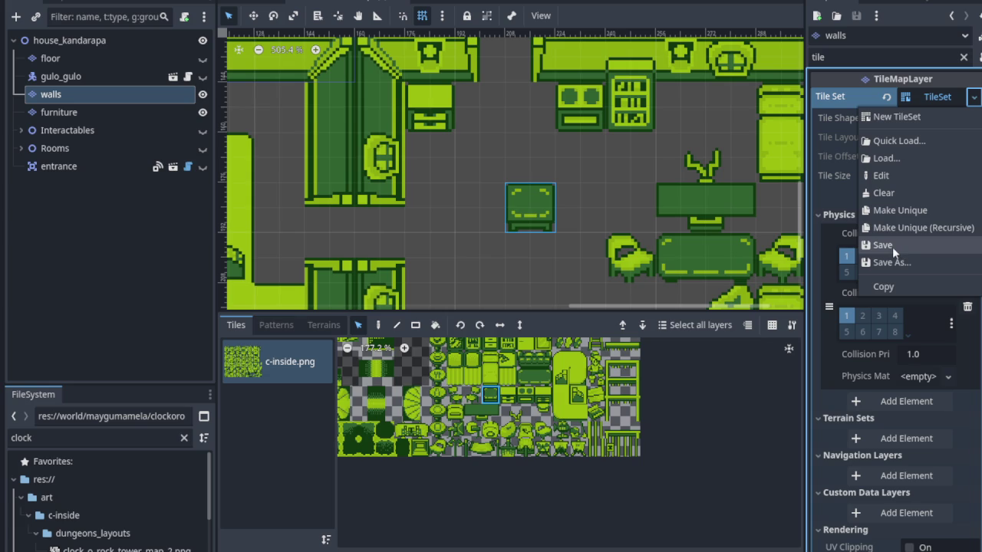
{"action": "left_click", "coordinate": [892, 252]}
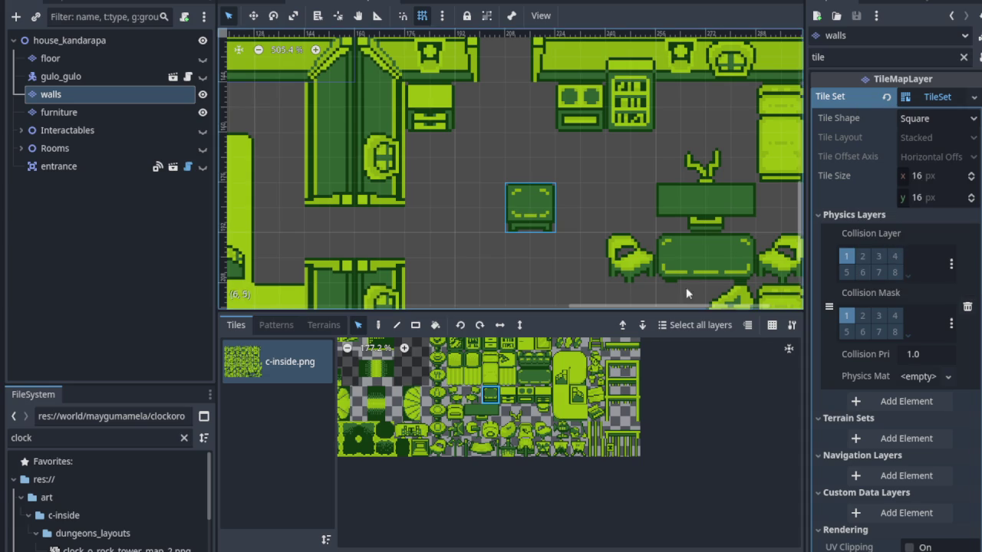
- Zoom the canvas out over the house and select the floor layer
{"action": "scroll", "coordinate": [498, 249], "scroll_direction": "down", "scroll_amount": 2}
{"action": "scroll", "coordinate": [510, 199], "scroll_direction": "down", "scroll_amount": 6}
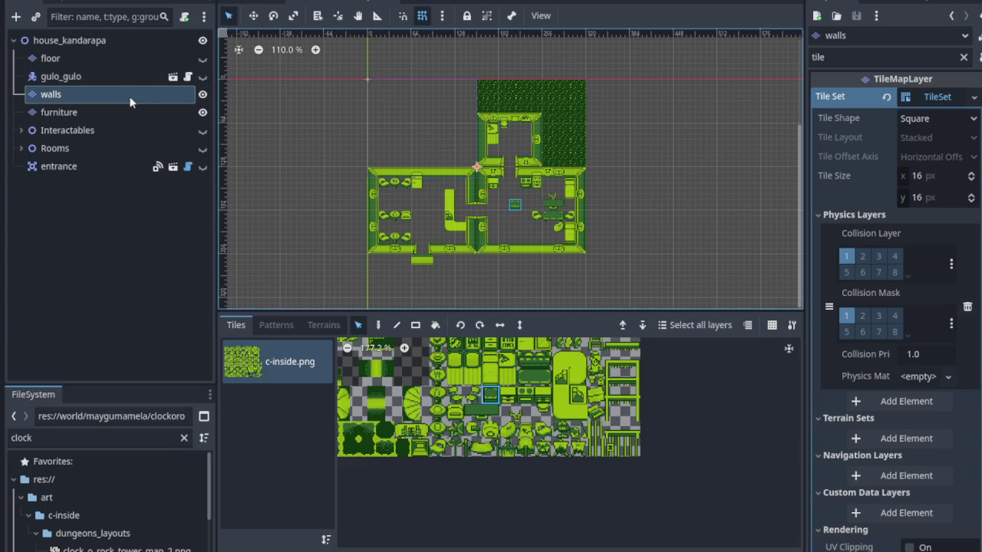
{"action": "left_click", "coordinate": [104, 63]}
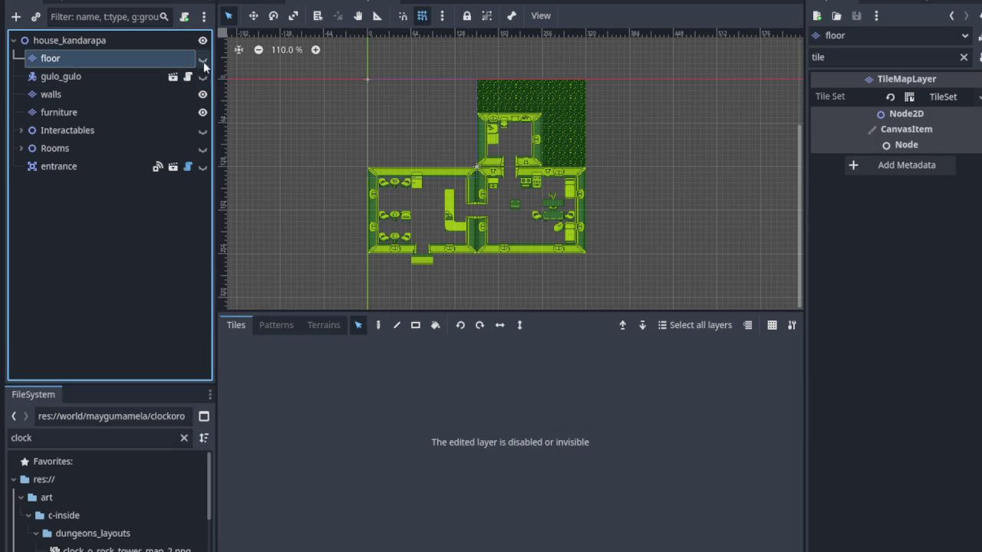
- Unhide the floor layer and the gulo_gulo character on the map
{"action": "left_click", "coordinate": [203, 60]}
{"action": "left_click", "coordinate": [202, 77]}
{"action": "scroll", "coordinate": [488, 219], "scroll_direction": "left", "scroll_amount": 2}
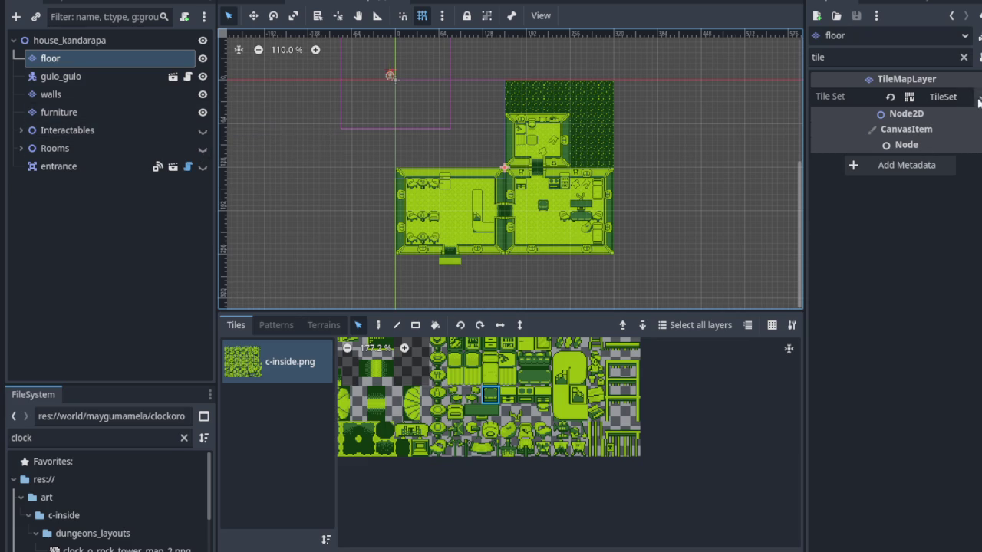
- Choose Load... from the floor layer's Tile Set dropdown to open the file picker
{"action": "left_click", "coordinate": [964, 102]}
{"action": "left_click", "coordinate": [964, 101]}
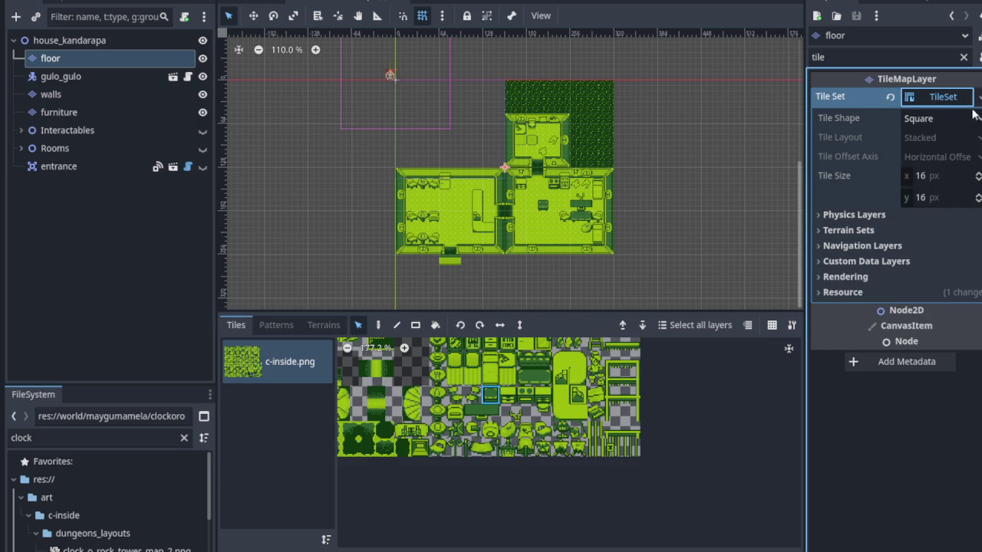
{"action": "left_click", "coordinate": [978, 98]}
{"action": "key", "text": "Escape"}
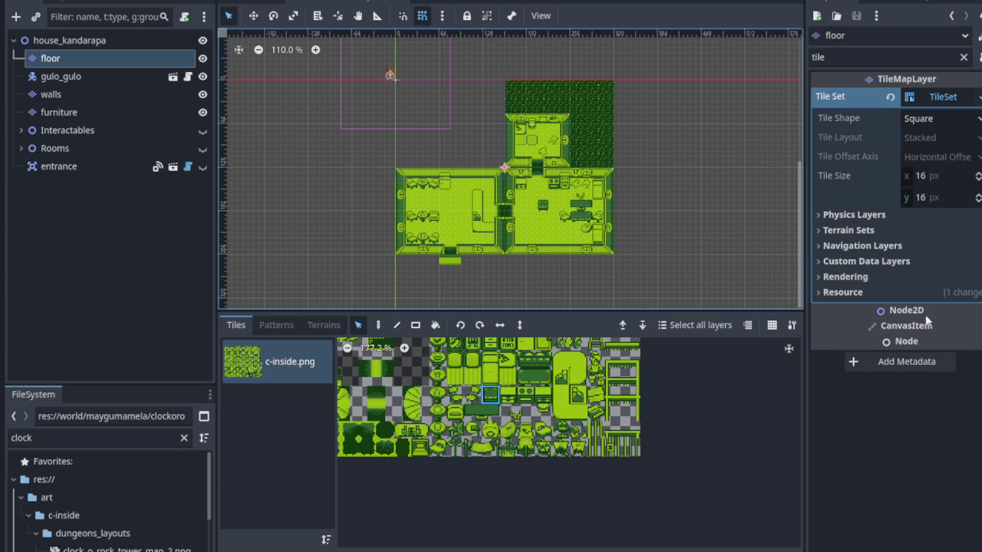
{"action": "left_click", "coordinate": [978, 97]}
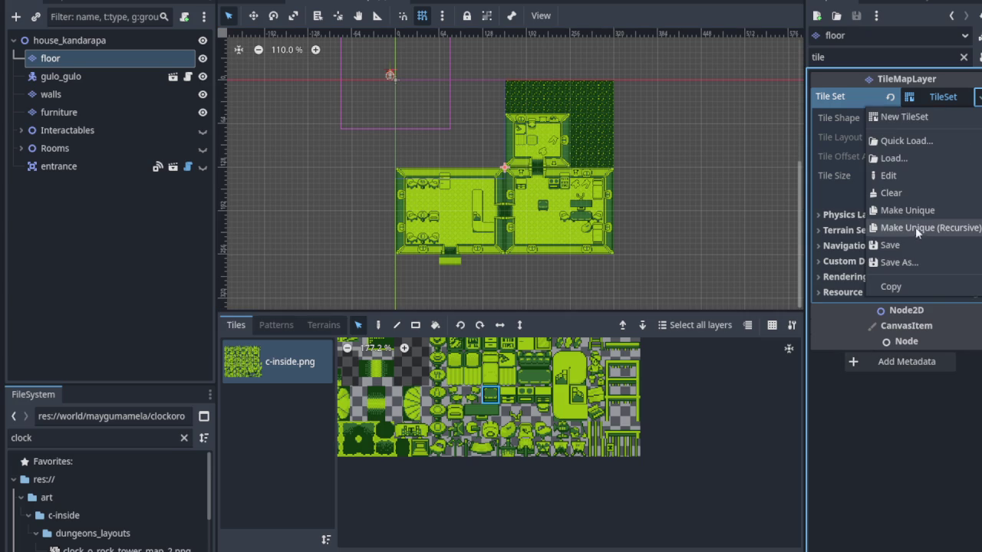
{"action": "left_click", "coordinate": [932, 158]}
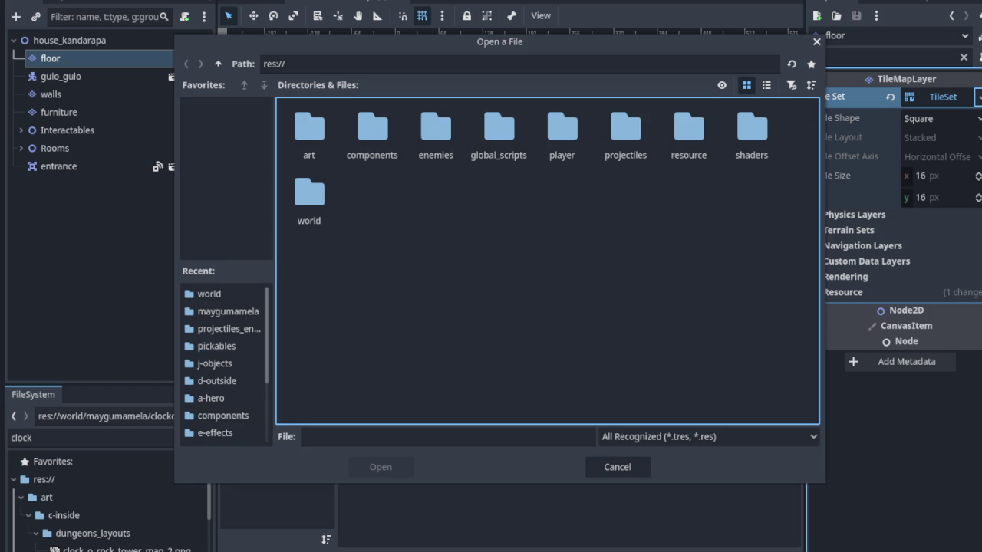
- Cancel the floor tile set load and start saving the walls TileSet as a new file
{"action": "left_click", "coordinate": [596, 465]}
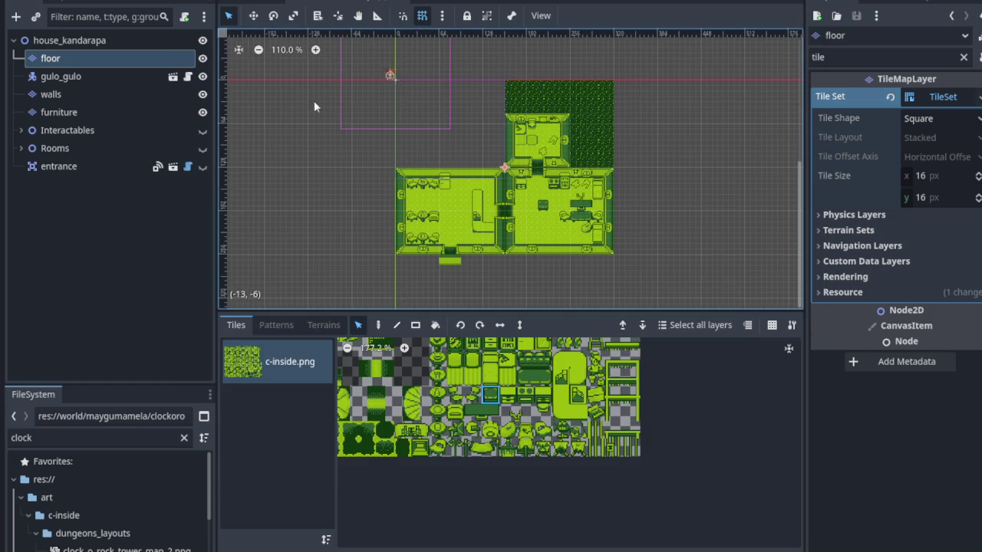
{"action": "left_click", "coordinate": [136, 94]}
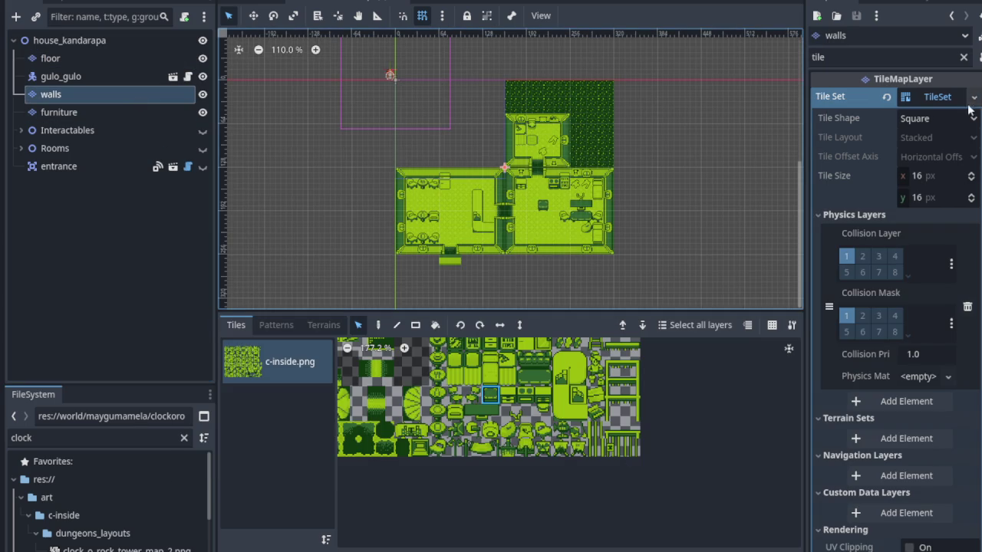
{"action": "left_click", "coordinate": [974, 97]}
{"action": "left_click", "coordinate": [890, 263]}
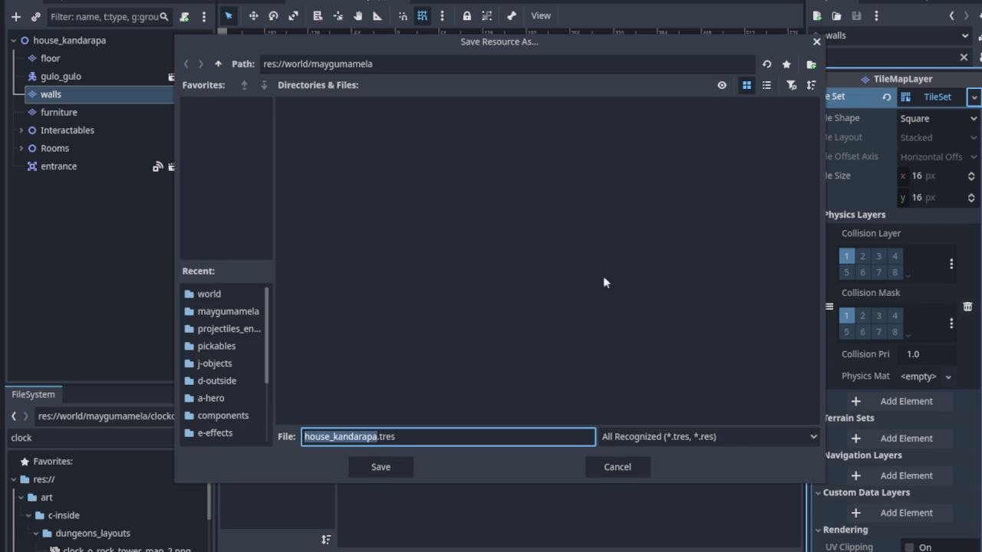
- Save the walls TileSet as wall_furniture.tres in res://world/wall
{"action": "left_click", "coordinate": [217, 64]}
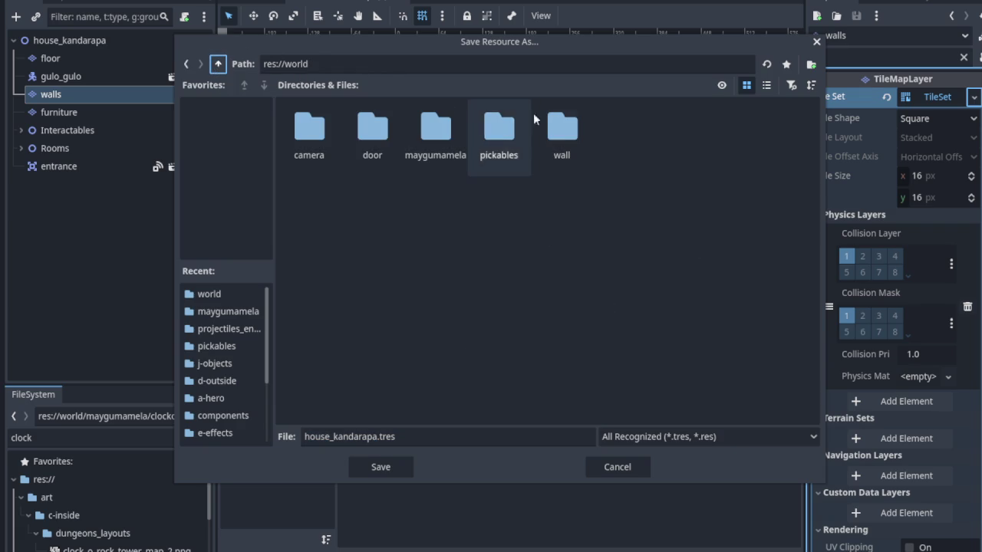
{"action": "double_click", "coordinate": [565, 137]}
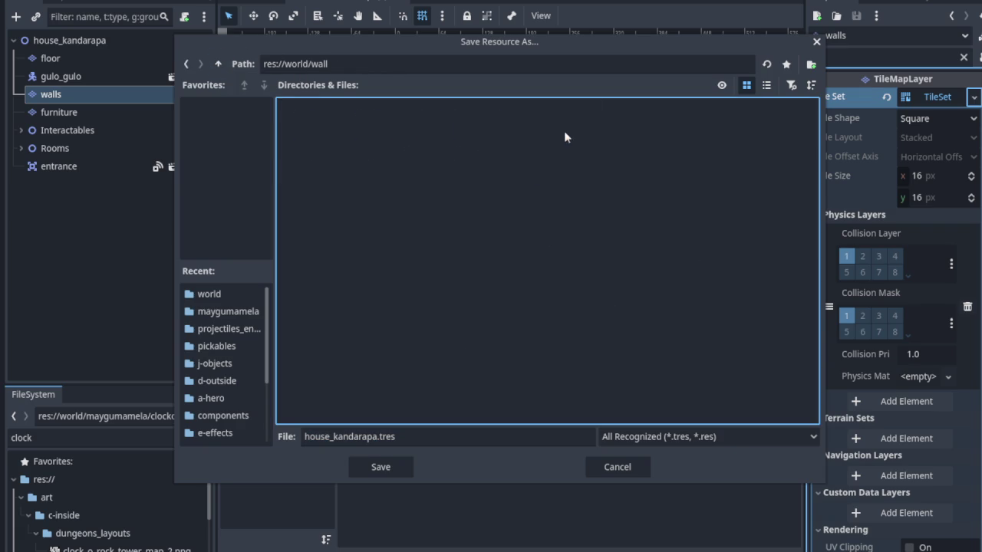
{"action": "left_click", "coordinate": [186, 64]}
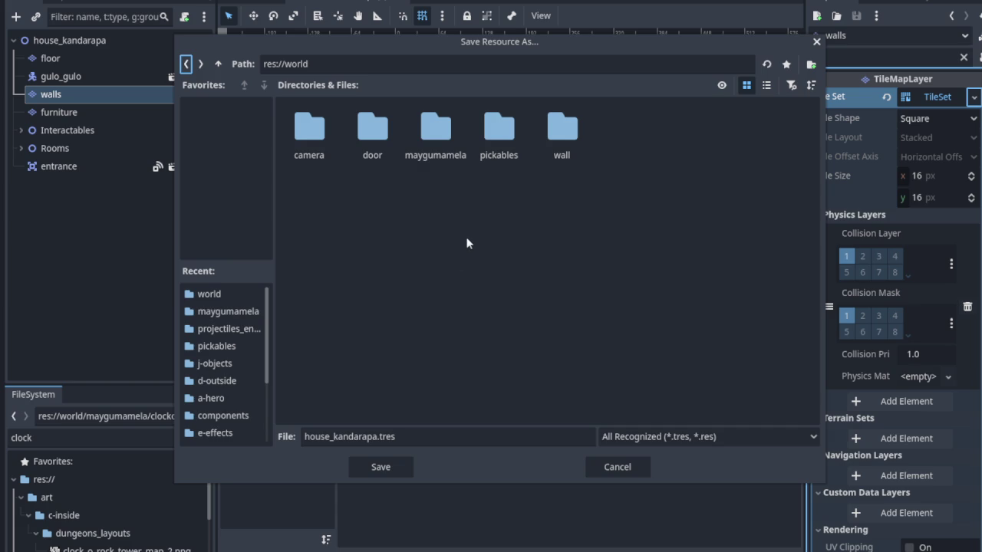
{"action": "double_click", "coordinate": [567, 153]}
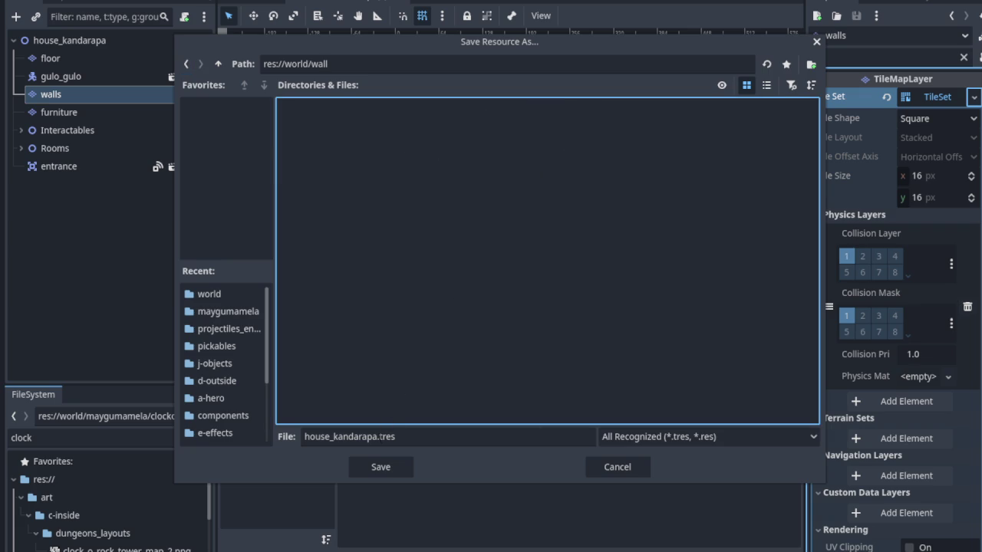
{"action": "key", "text": "Tab"}
{"action": "key", "text": "shift+Home"}
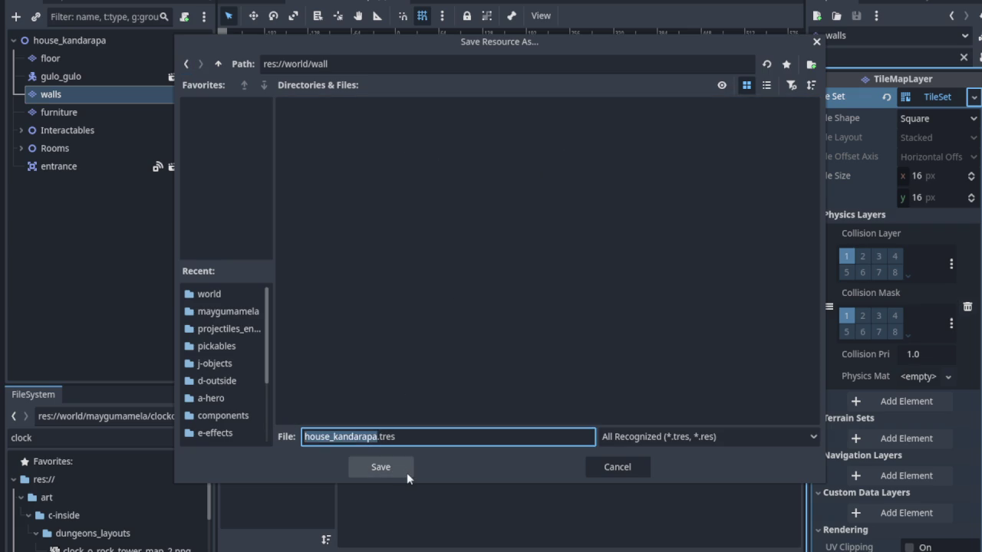
{"action": "type", "text": "wall_"}
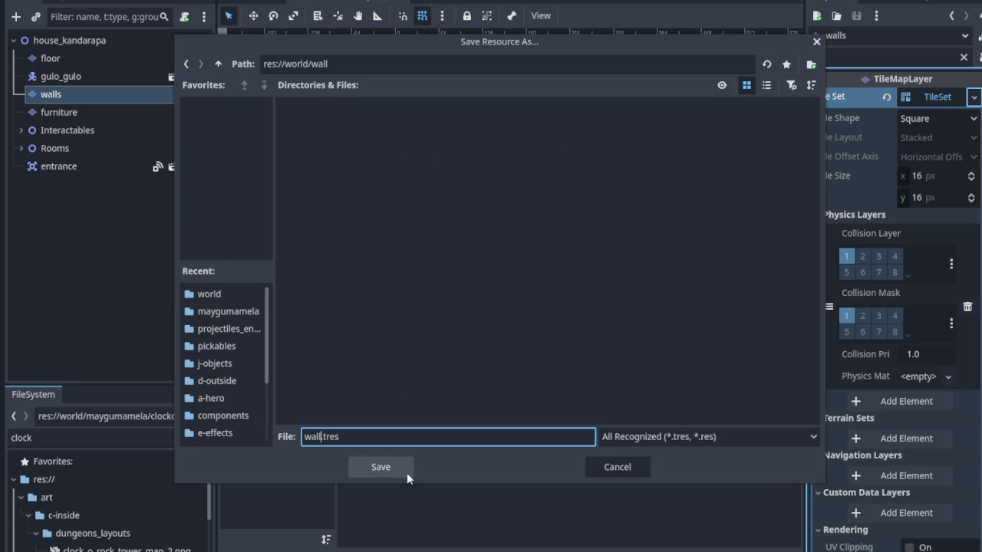
{"action": "type", "text": "furniture"}
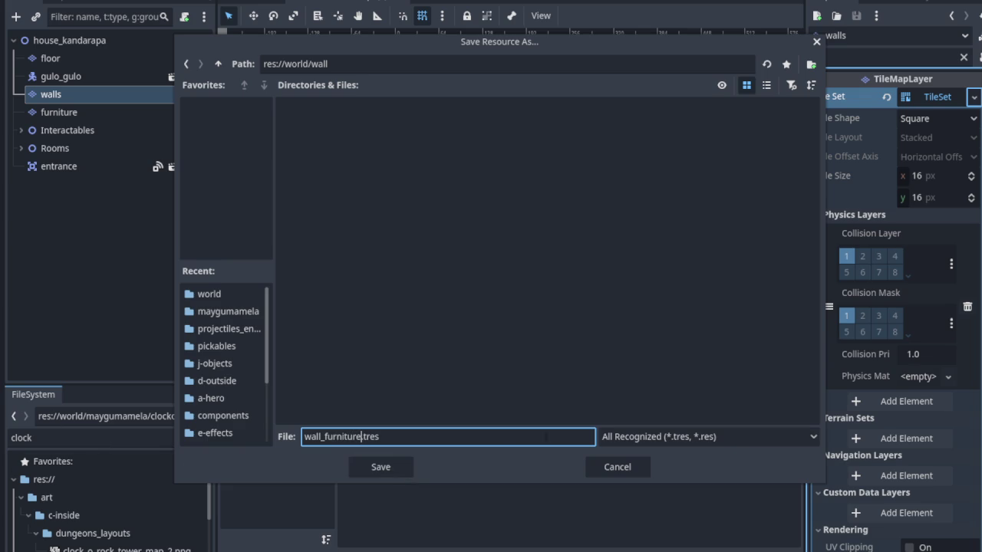
{"action": "left_click", "coordinate": [391, 468]}
{"action": "key", "text": "Return"}
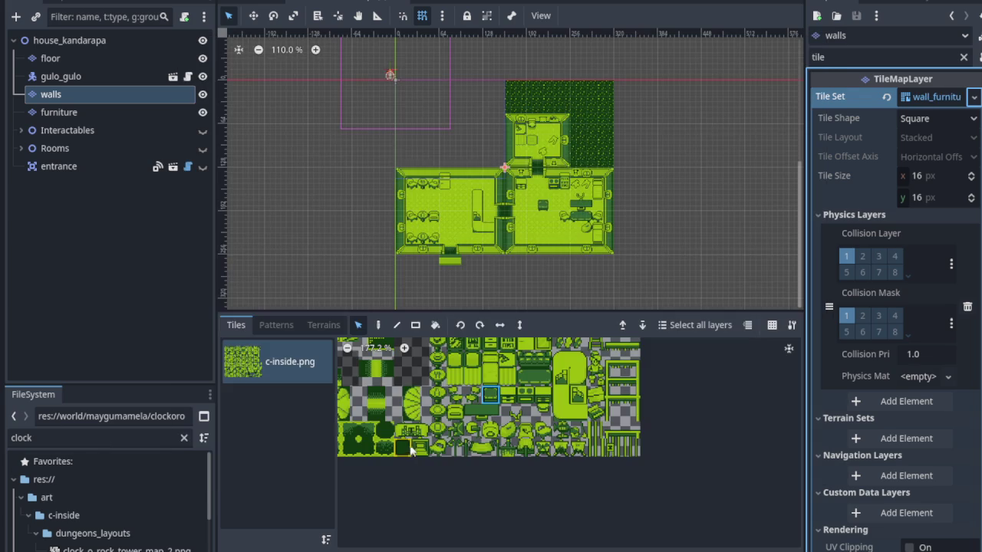
- Select the floor layer, browse for a tile set to load, then cancel
{"action": "scroll", "coordinate": [495, 406], "scroll_direction": "up", "scroll_amount": 5}
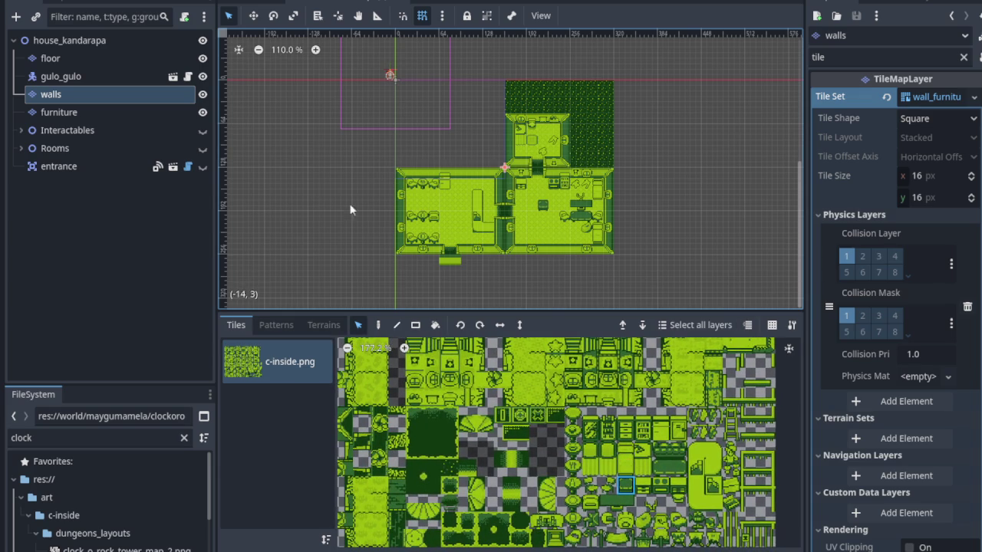
{"action": "left_click", "coordinate": [108, 62]}
{"action": "left_click", "coordinate": [978, 97]}
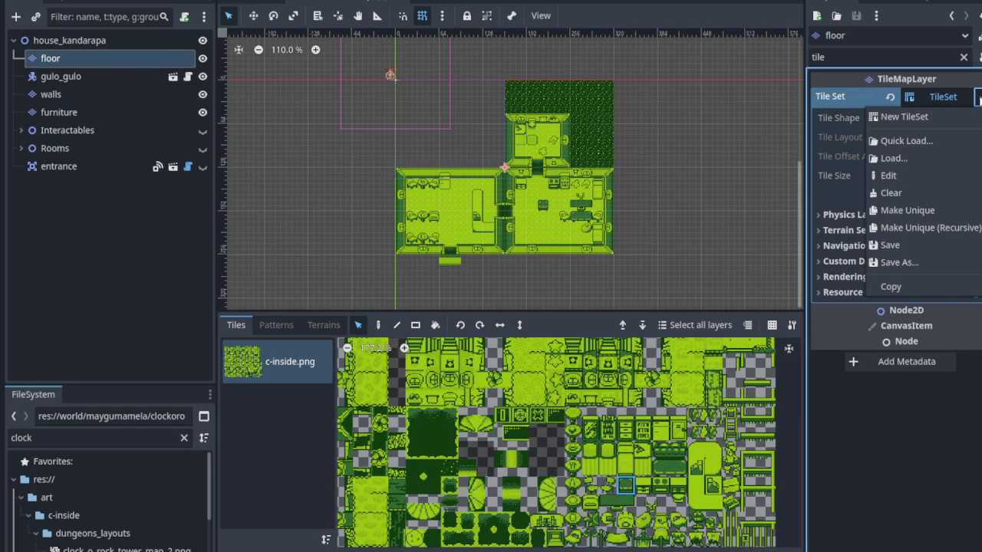
{"action": "left_click", "coordinate": [912, 157]}
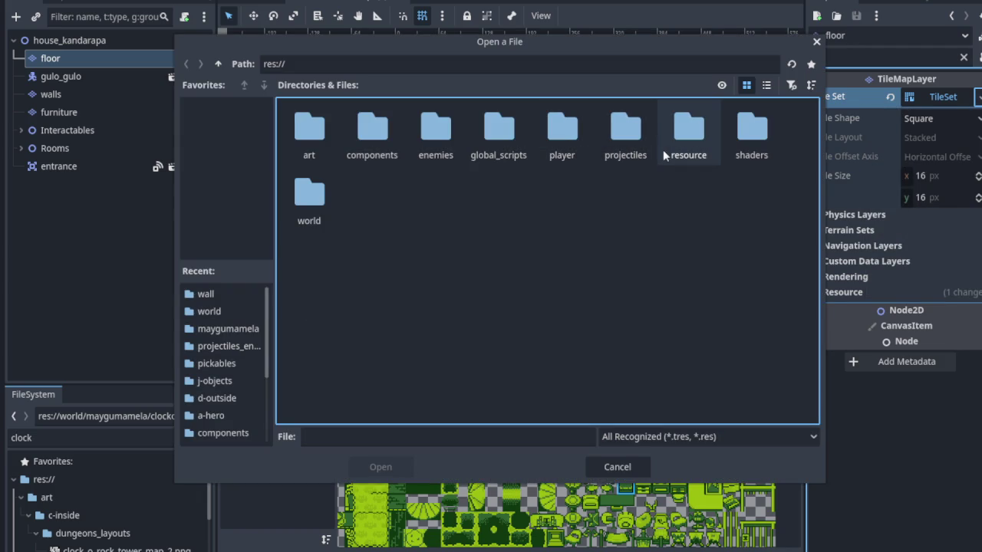
{"action": "left_click", "coordinate": [630, 470]}
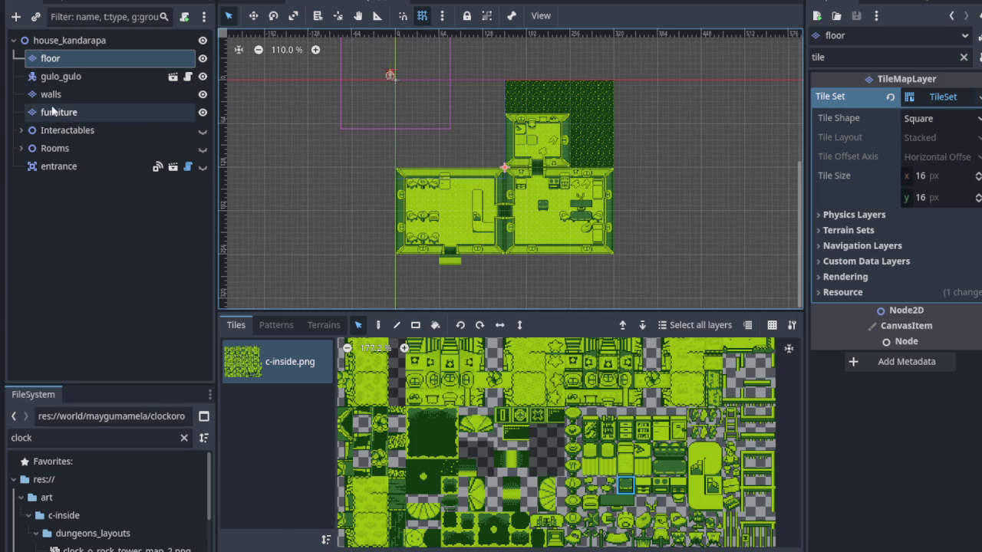
- Open Save As for the walls TileSet and delete wall_furniture.tres from the wall folder
{"action": "left_click", "coordinate": [84, 94]}
{"action": "left_click", "coordinate": [973, 97]}
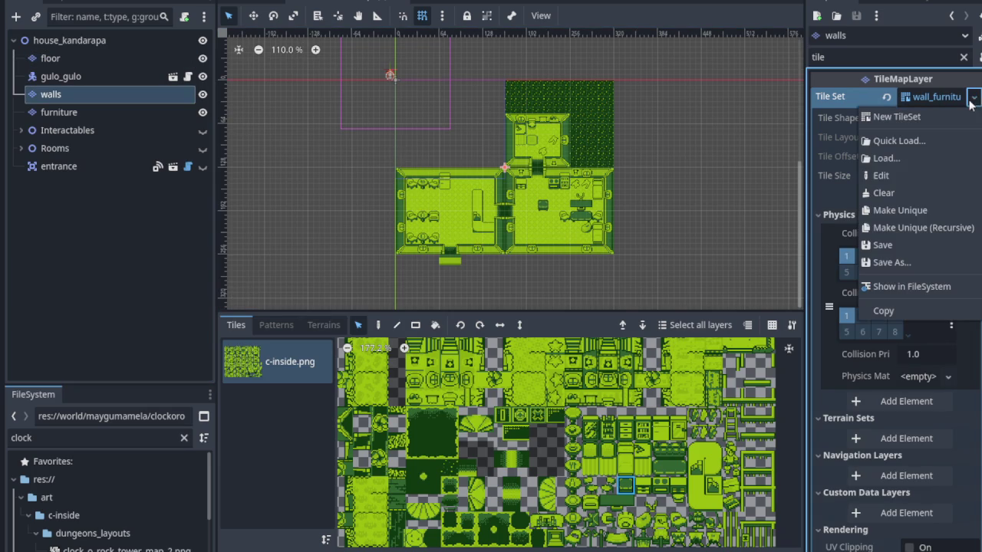
{"action": "left_click", "coordinate": [882, 265]}
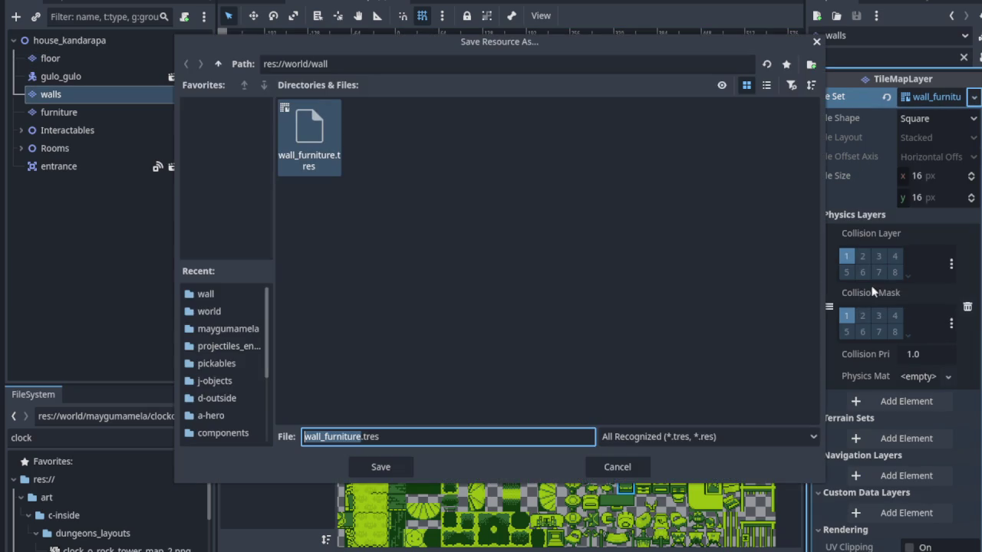
{"action": "right_click", "coordinate": [303, 153]}
{"action": "left_click", "coordinate": [342, 181]}
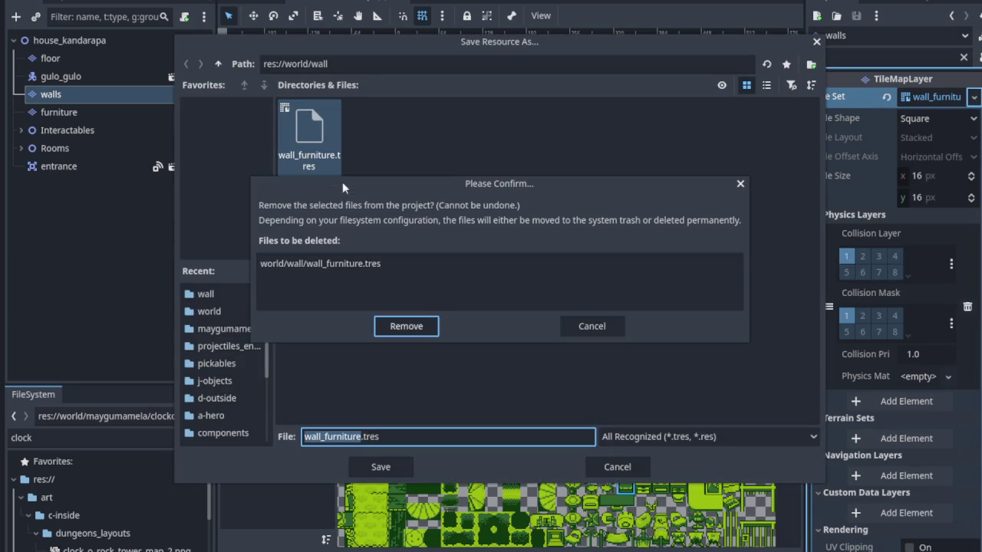
{"action": "left_click", "coordinate": [424, 327]}
{"action": "left_click", "coordinate": [358, 437]}
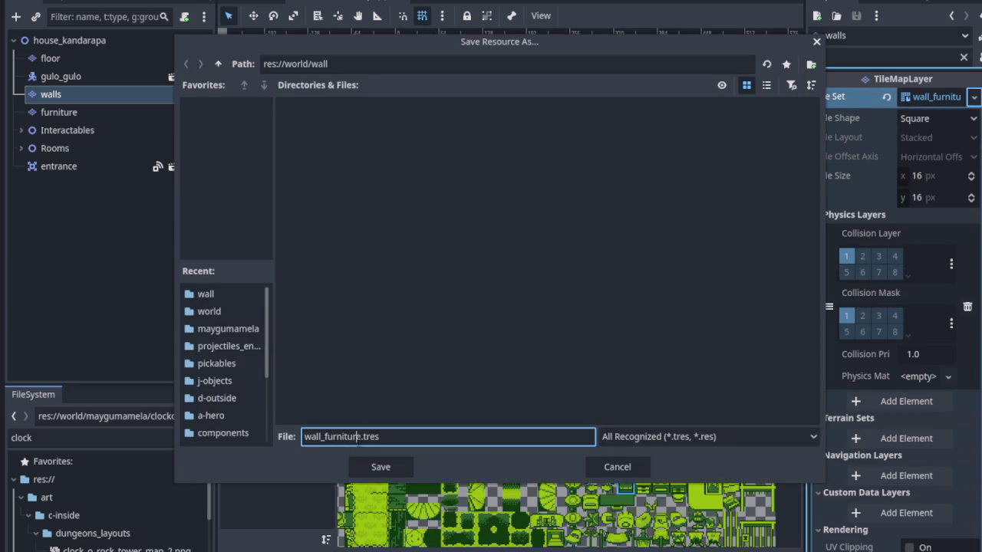
- Save the walls TileSet as inside_tile_set.tres
{"action": "key", "text": "ctrl+BackSpace"}
{"action": "type", "text": "inside_tile_set"}
{"action": "left_click", "coordinate": [374, 463]}
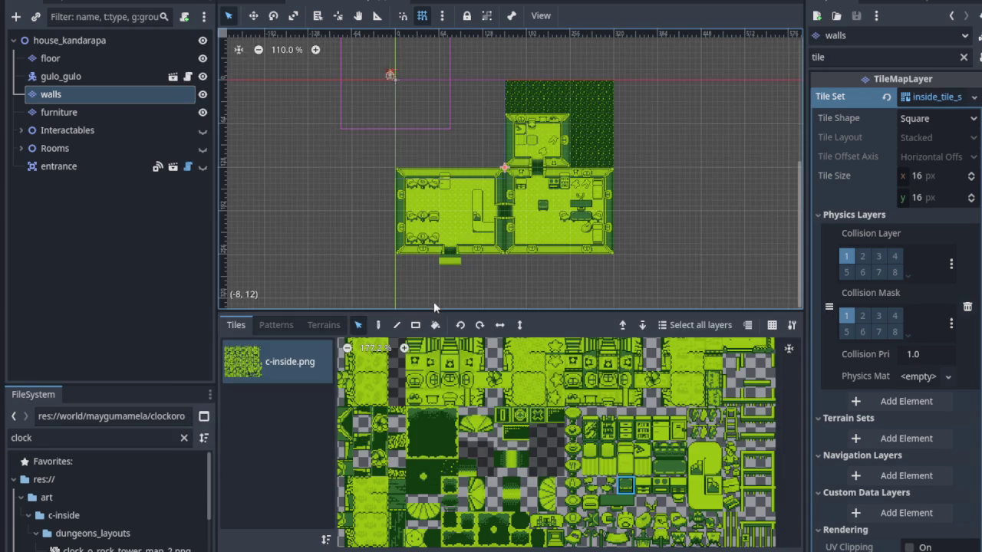
{"action": "scroll", "coordinate": [590, 236], "scroll_direction": "up", "scroll_amount": 2}
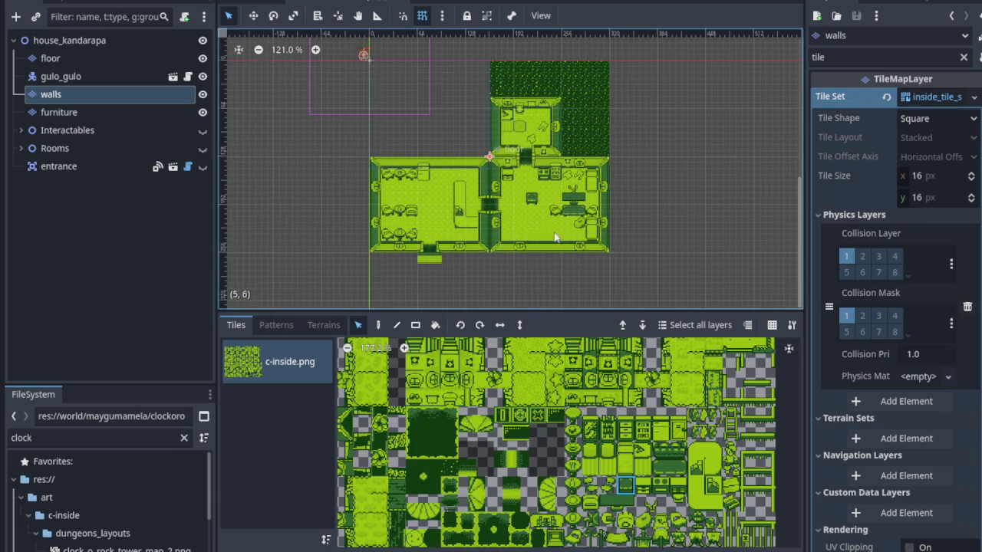
{"action": "scroll", "coordinate": [549, 436], "scroll_direction": "up", "scroll_amount": 2}
{"action": "scroll", "coordinate": [506, 432], "scroll_direction": "down", "scroll_amount": 2}
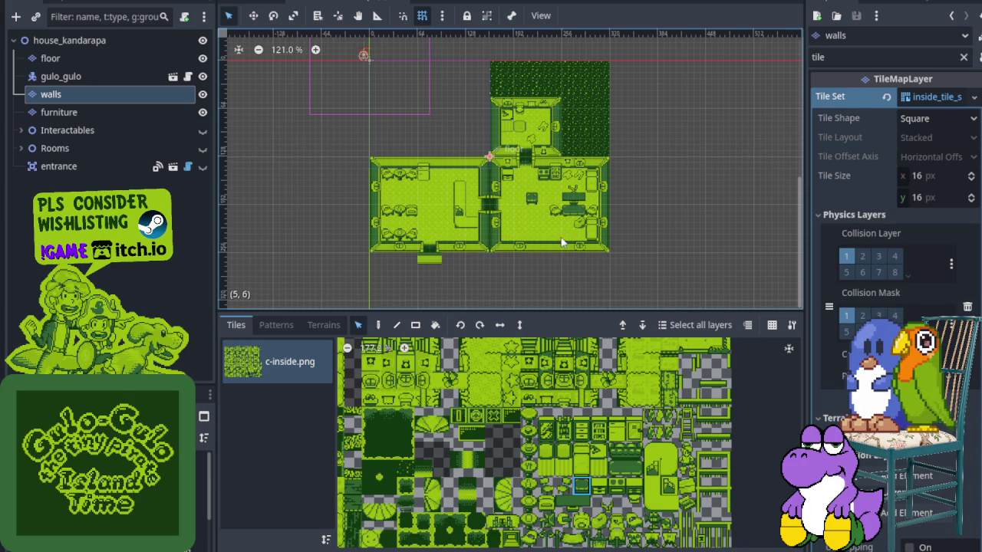
{"action": "scroll", "coordinate": [563, 242], "scroll_direction": "up", "scroll_amount": 4}
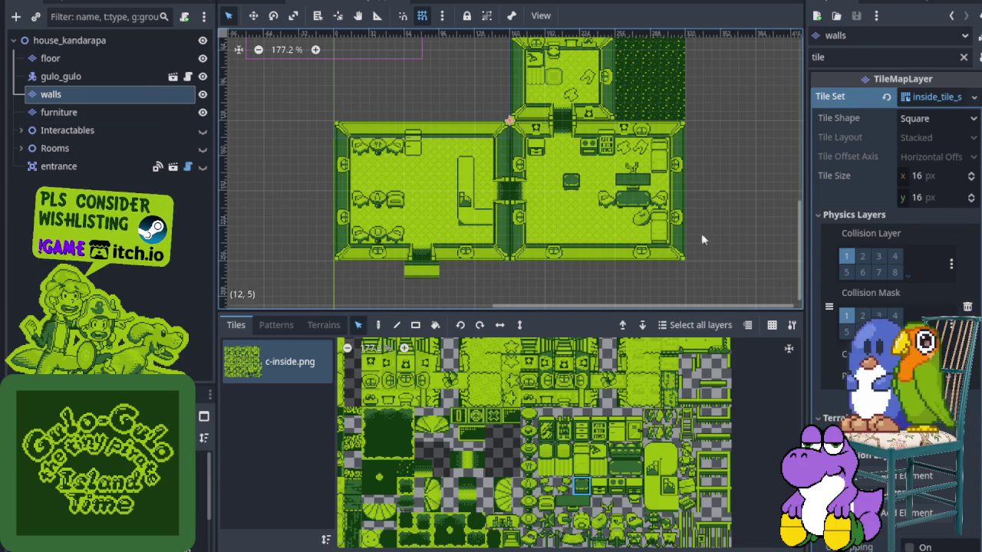
{"action": "scroll", "coordinate": [514, 470], "scroll_direction": "up", "scroll_amount": 4}
{"action": "scroll", "coordinate": [514, 470], "scroll_direction": "up", "scroll_amount": 2}
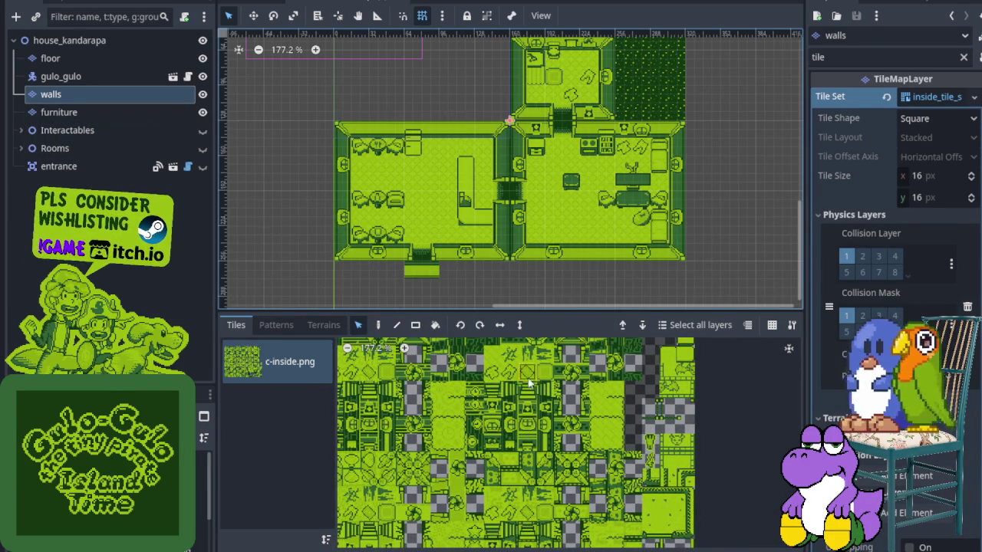
{"action": "scroll", "coordinate": [524, 375], "scroll_direction": "up", "scroll_amount": 4}
{"action": "left_click_drag", "start_coordinate": [436, 435], "coordinate": [492, 476]}
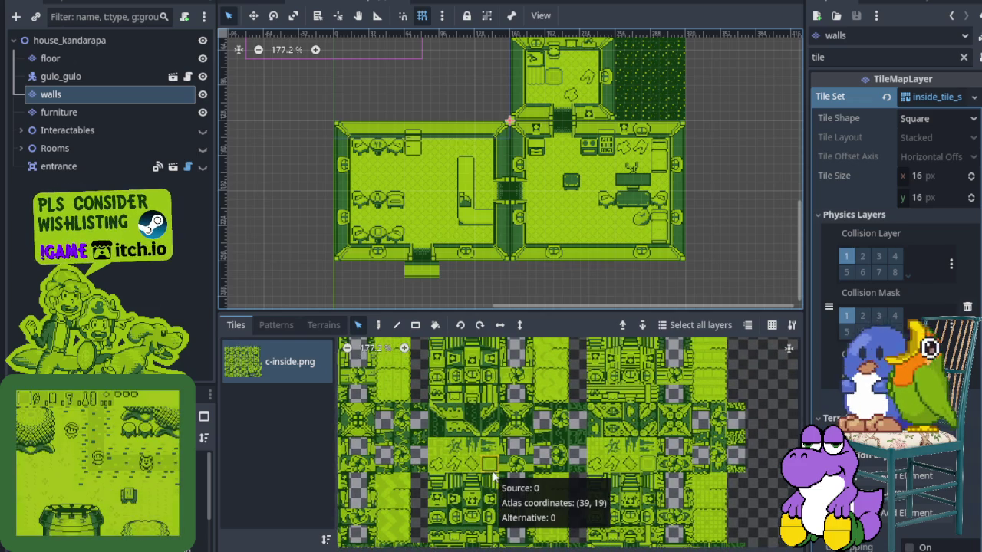